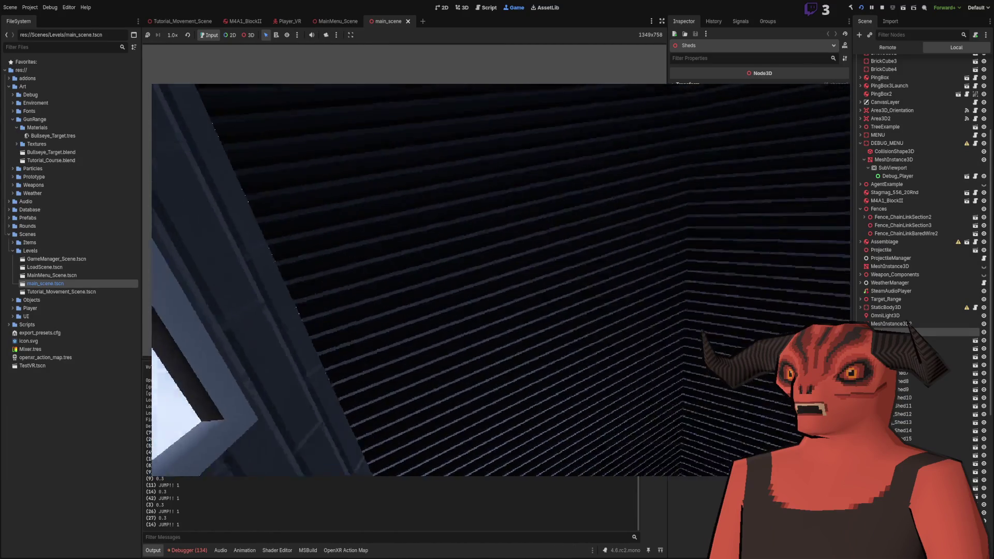
# - Show the live Remote scene tree of the running main_scene VR playtest
pyautogui.click(887, 47)
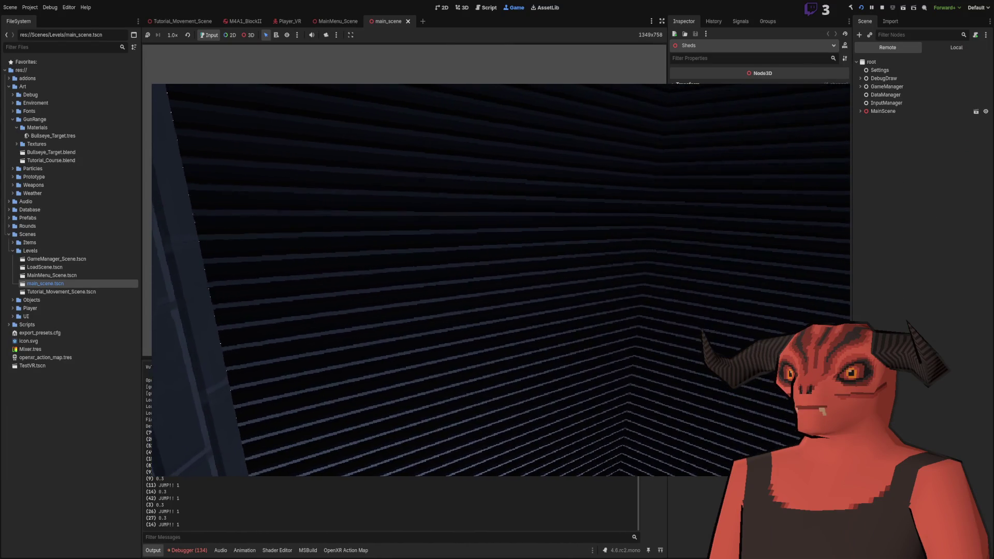
# - Expand MainScene in the live tree, inspect the M4A1_BlockII rifle, then collapse both
pyautogui.click(859, 111)
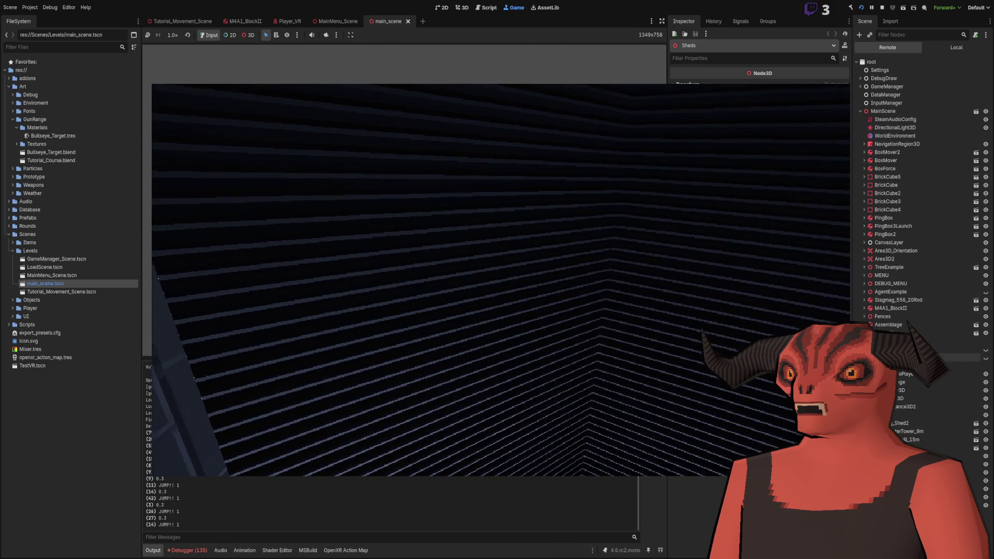
pyautogui.click(893, 309)
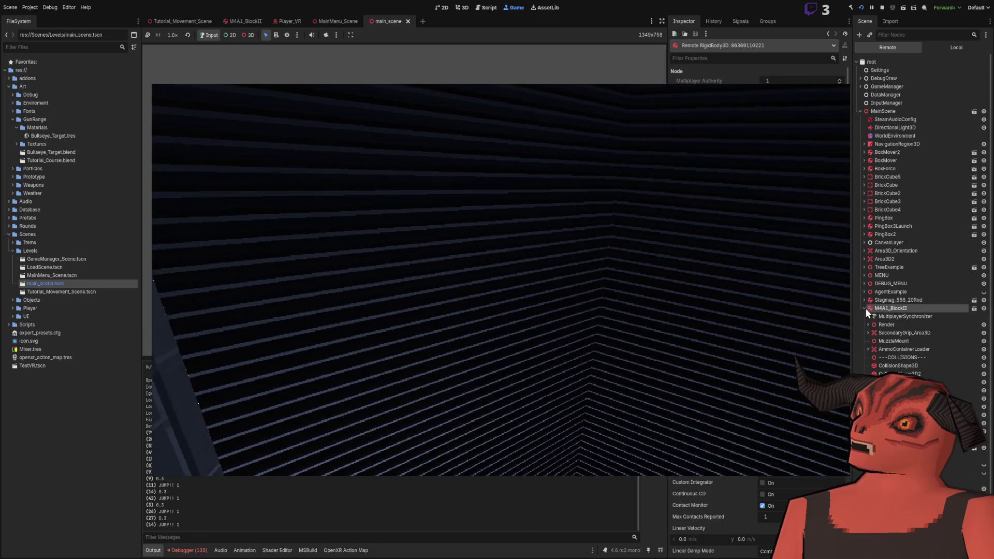
pyautogui.click(864, 307)
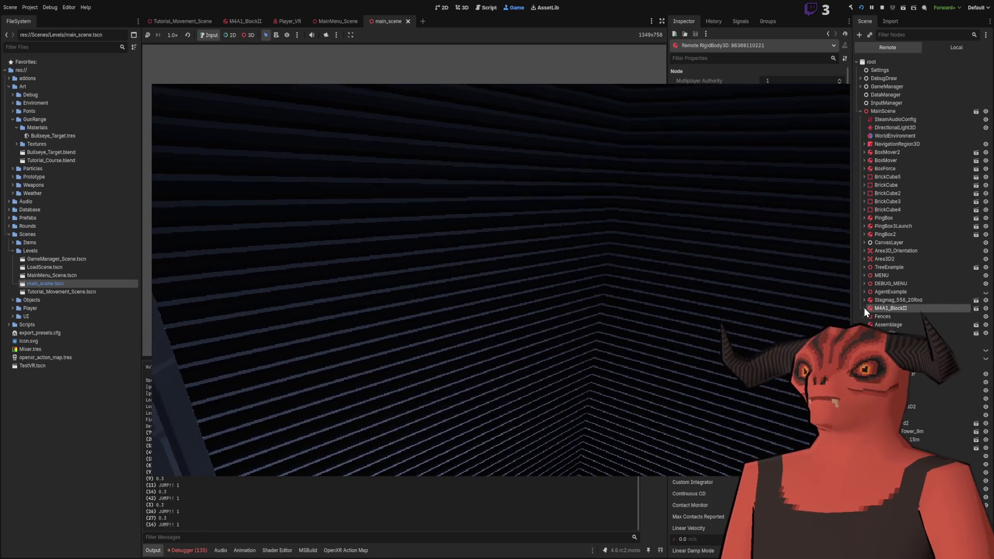
pyautogui.click(859, 112)
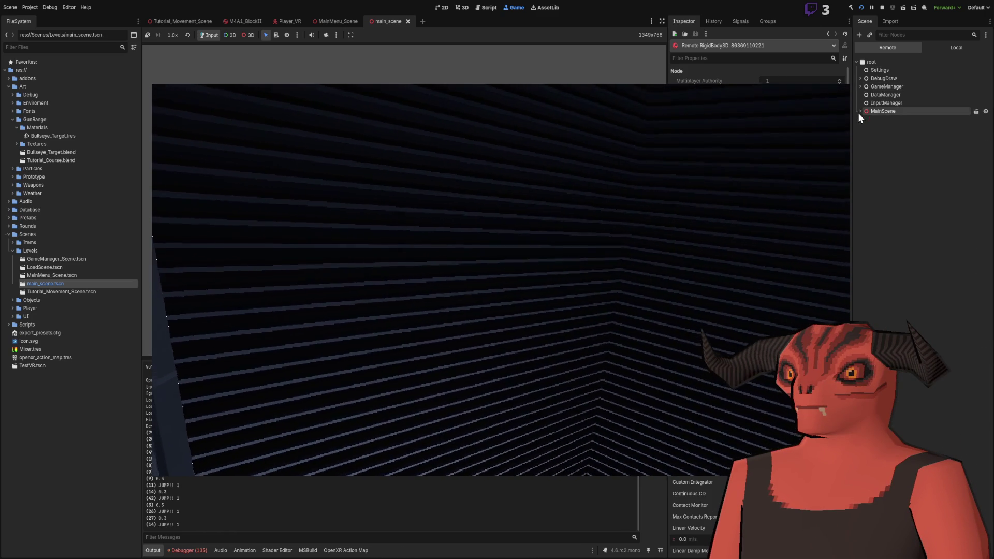
# - Expand GameManager > Player_VR > CameraRig > FloorOffset > CameraScale > XROrigin3D down to both hands
pyautogui.click(859, 87)
pyautogui.click(868, 119)
pyautogui.click(874, 138)
pyautogui.click(872, 120)
pyautogui.click(872, 128)
pyautogui.click(875, 135)
pyautogui.click(879, 144)
pyautogui.click(884, 185)
pyautogui.click(883, 177)
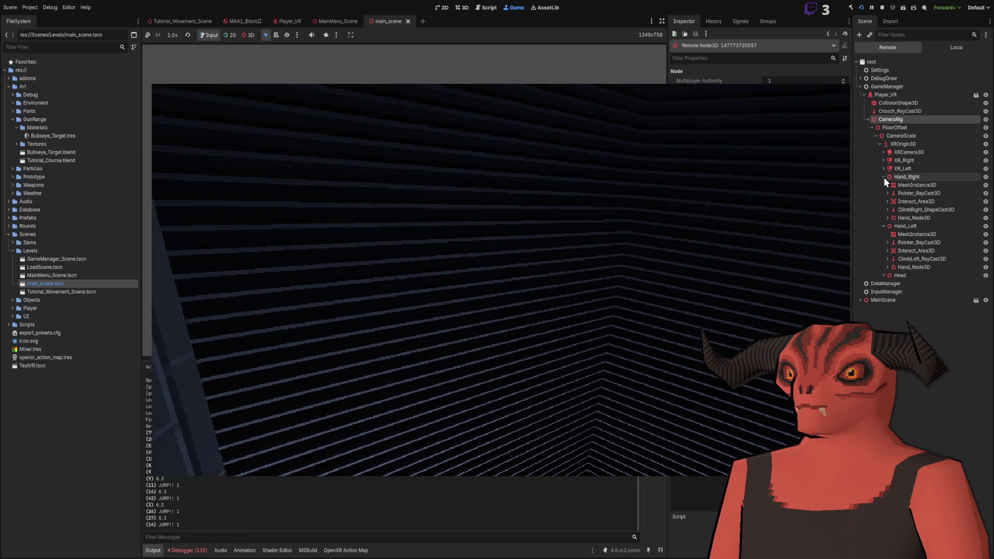
# - Inspect Hand_Left and Hand_Right children up to Pointer_RayCast3D, then return to Local and stop
pyautogui.click(887, 268)
pyautogui.click(883, 265)
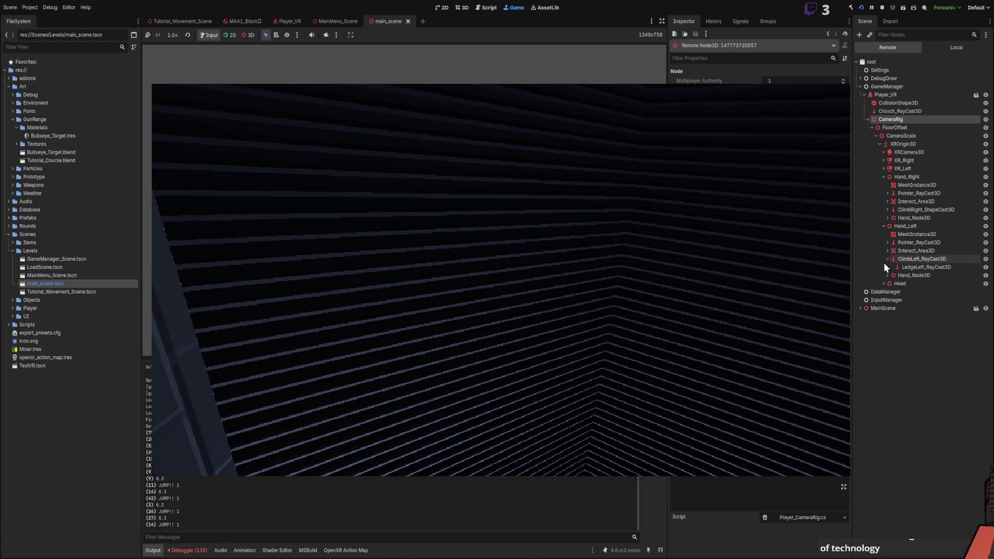
pyautogui.click(883, 253)
pyautogui.click(884, 252)
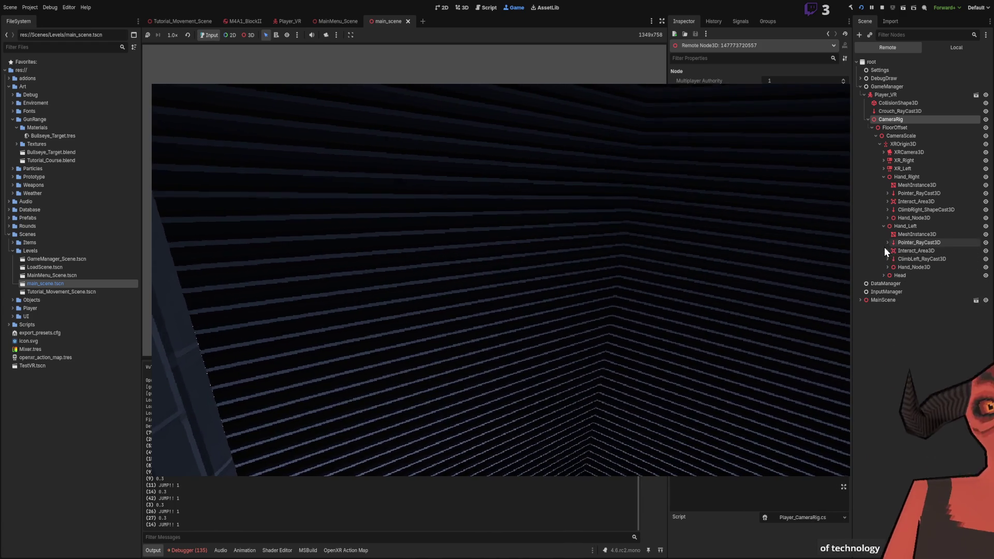
pyautogui.click(885, 220)
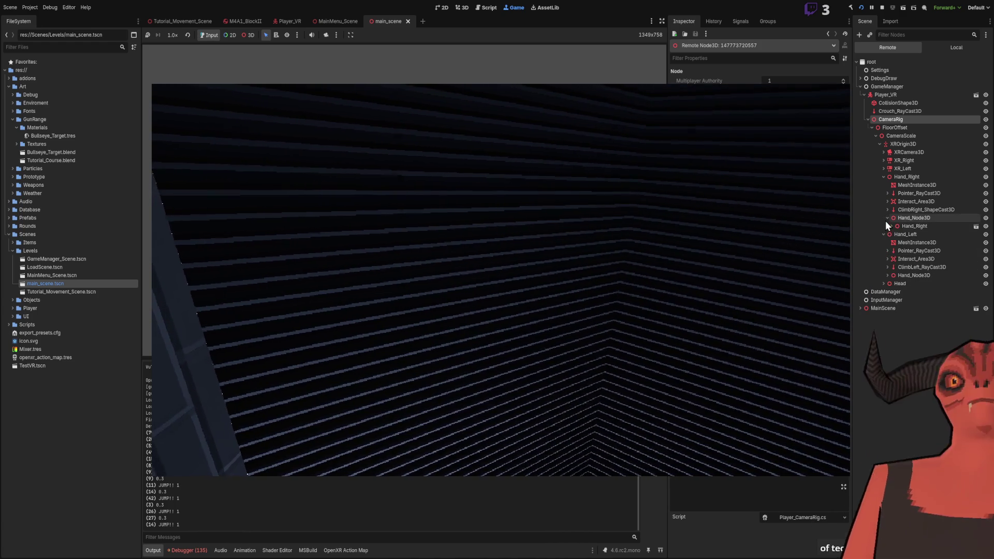
pyautogui.click(886, 209)
pyautogui.click(886, 204)
pyautogui.click(886, 195)
pyautogui.click(892, 193)
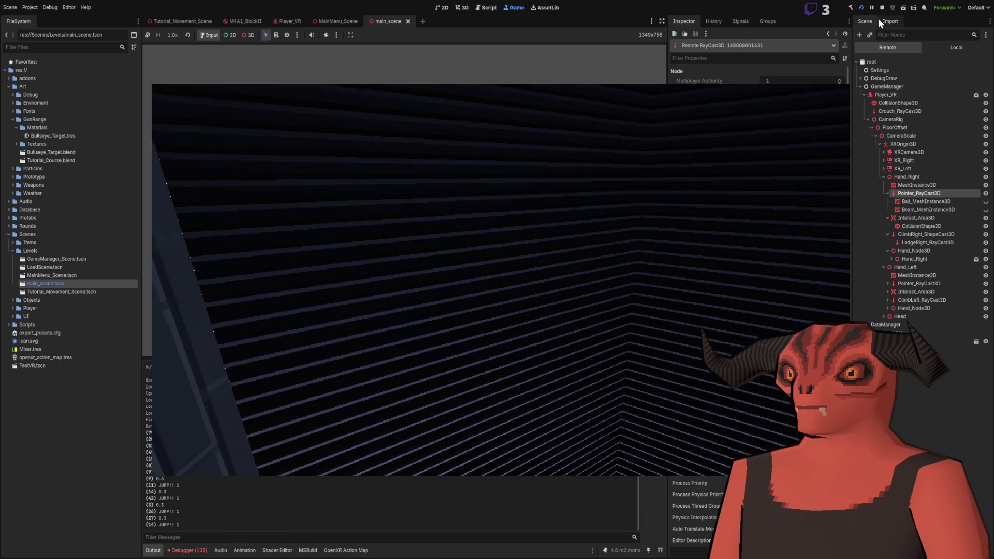
pyautogui.click(939, 48)
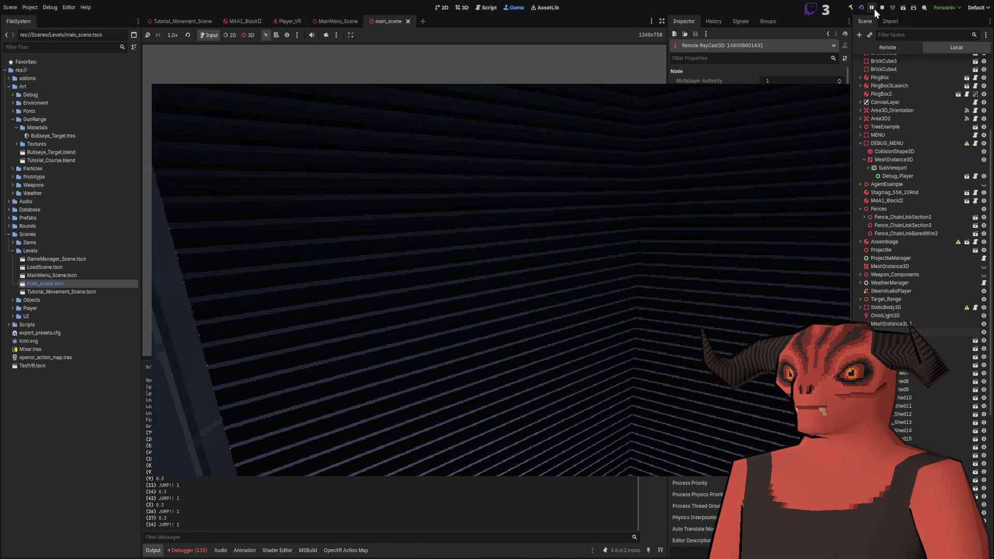
pyautogui.click(879, 10)
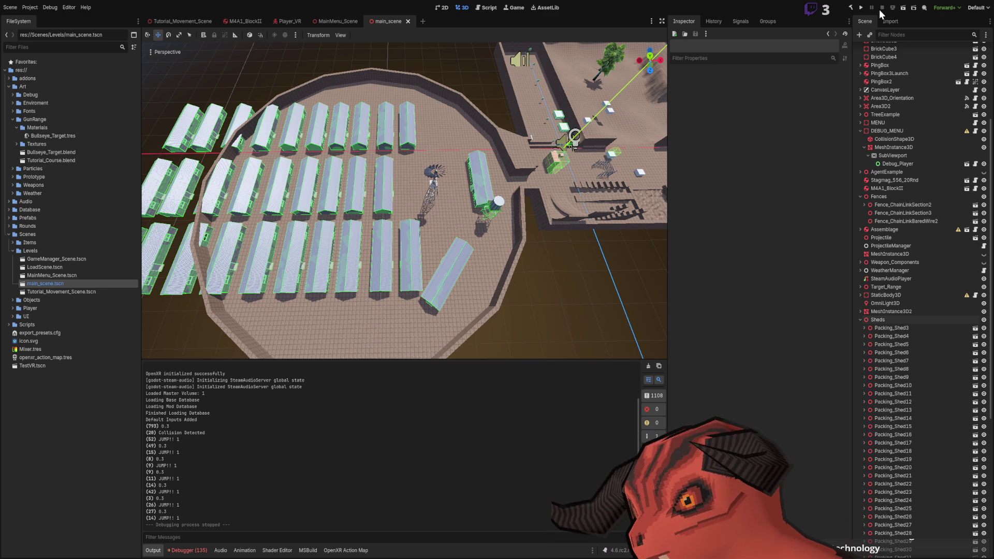
# - Orbit the level view down to the gun parts and select the Stagmag_556_20Rnd magazine
pyautogui.scroll(-3, 461, 203)
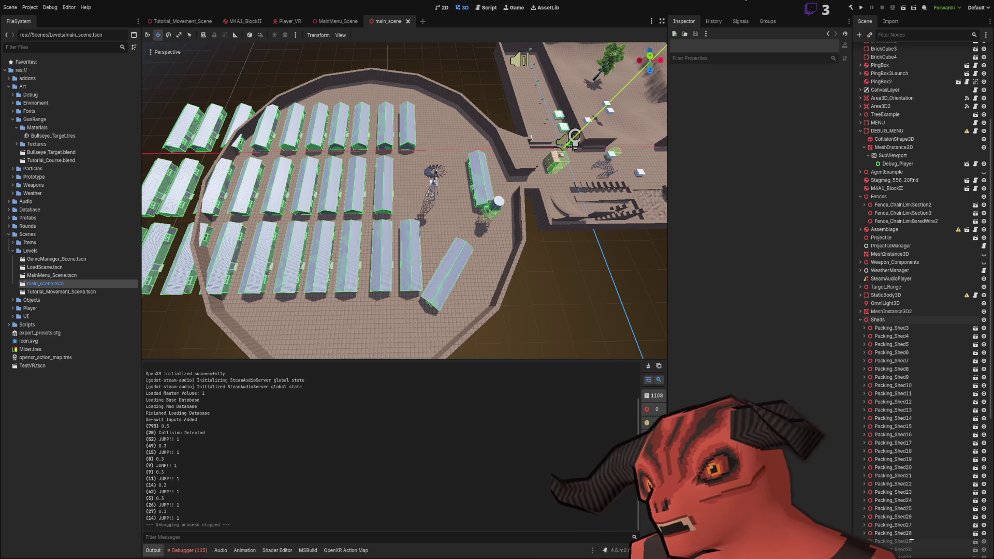
pyautogui.moveTo(462, 202)
pyautogui.mouseDown()
pyautogui.moveTo(362, 197)
pyautogui.moveTo(363, 233)
pyautogui.mouseUp()
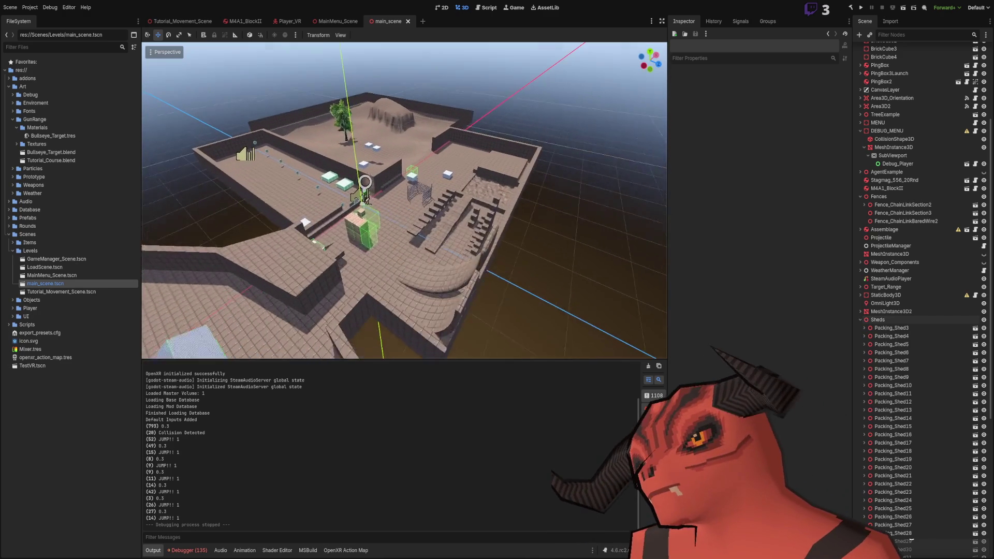
pyautogui.scroll(4, 362, 217)
pyautogui.moveTo(332, 269)
pyautogui.mouseDown()
pyautogui.moveTo(312, 300)
pyautogui.moveTo(295, 272)
pyautogui.moveTo(781, 152)
pyautogui.mouseUp()
pyautogui.click(310, 297)
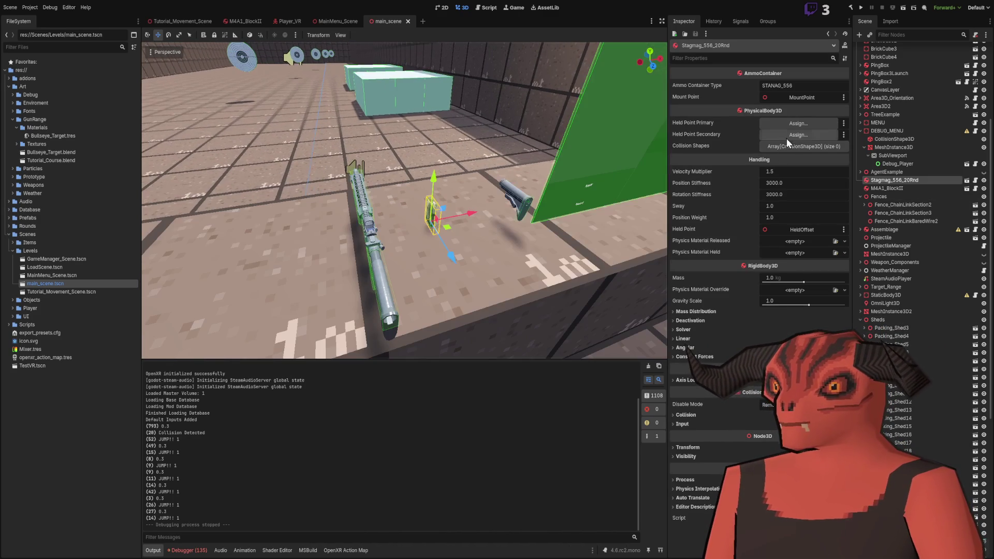
# - Deselect main_scene.tscn and select the box mesh MeshInstance3D6
pyautogui.click(65, 399)
pyautogui.scroll(5, 849, 283)
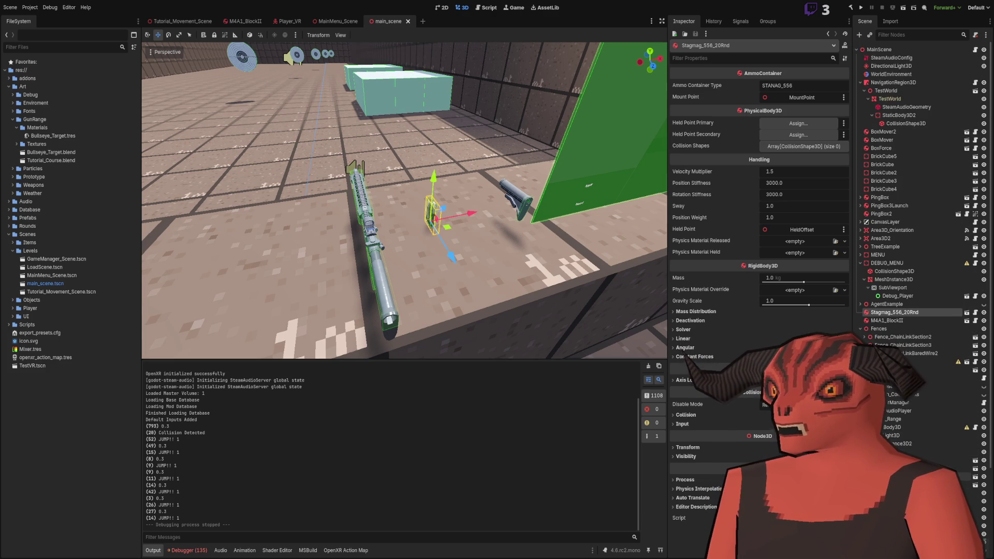
pyautogui.scroll(-5, 919, 259)
pyautogui.scroll(3, 919, 225)
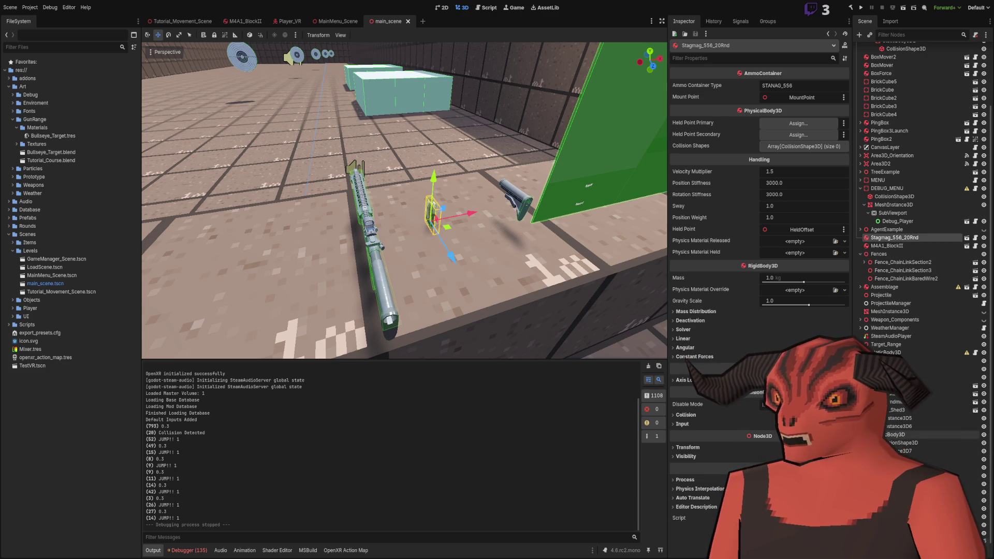
pyautogui.click(900, 426)
pyautogui.scroll(1, 900, 426)
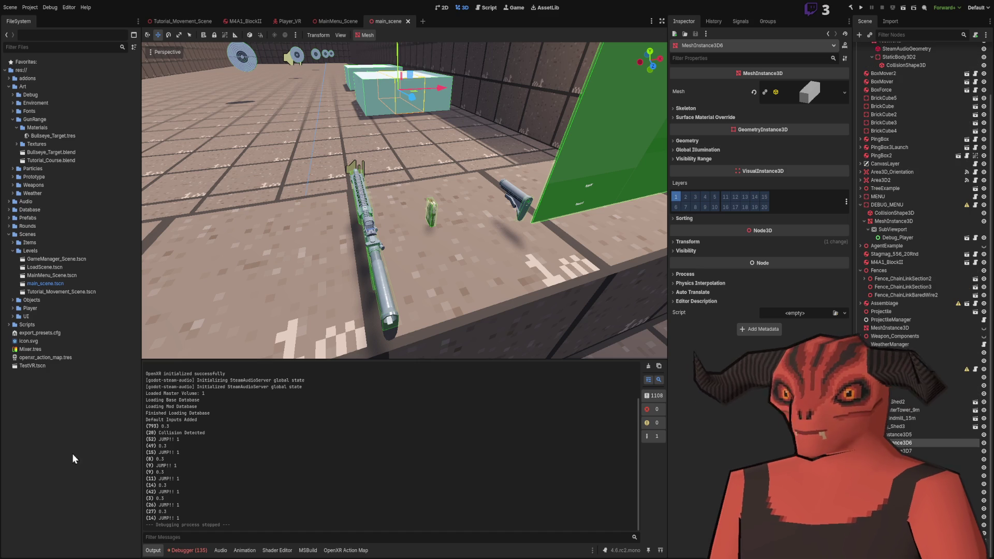
# - Expand the Prefabs folder in FileSystem and start a new empty scene with Ctrl+N
pyautogui.click(7, 219)
pyautogui.click(49, 220)
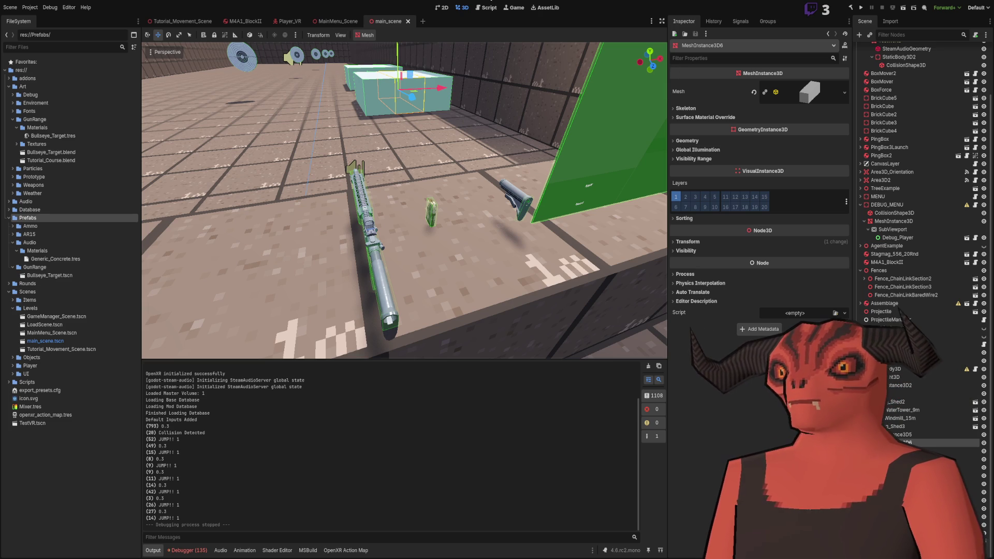
pyautogui.hotkey('ctrl', 'n')
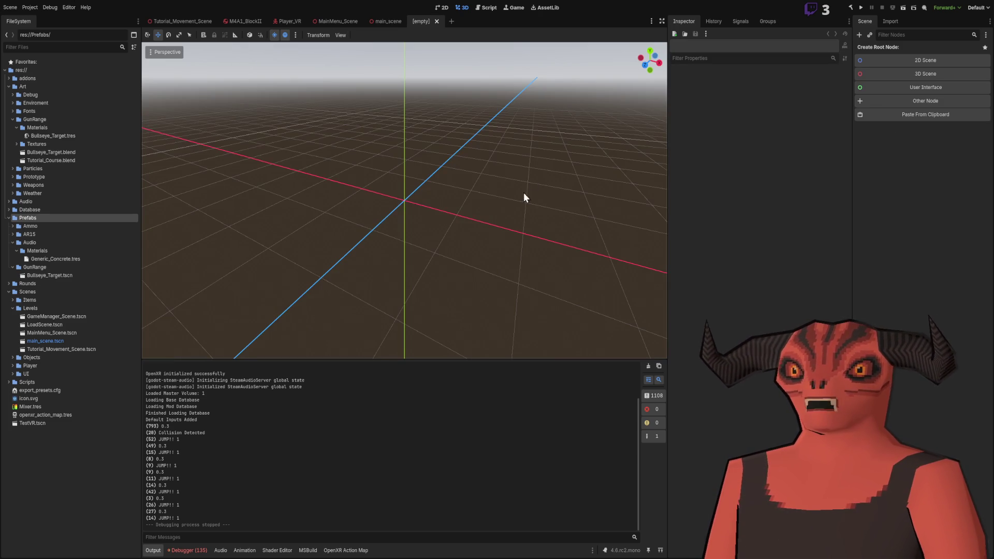
# - Create a 3D Scene root and rename it Flashlight
pyautogui.click(930, 74)
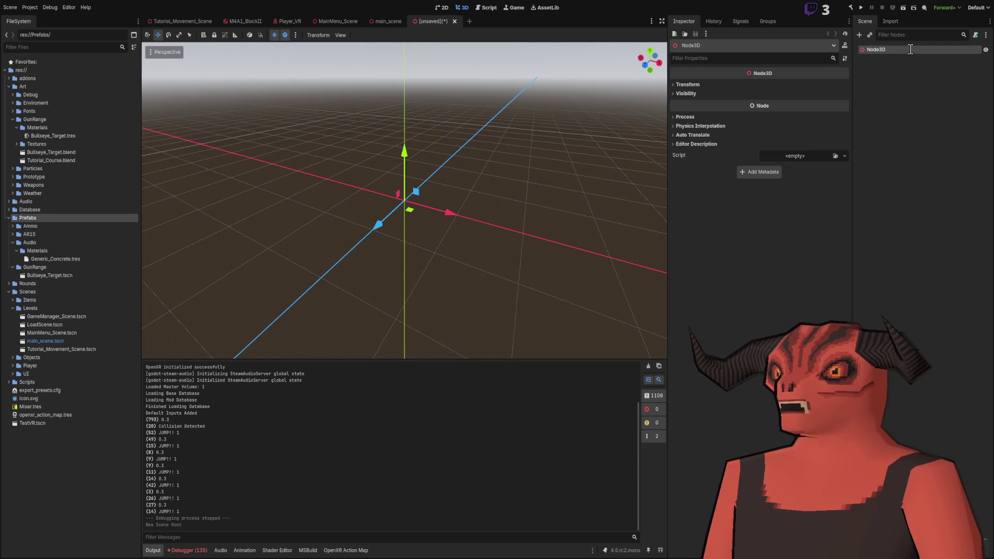
pyautogui.write('Flashlight')
pyautogui.press('Return')
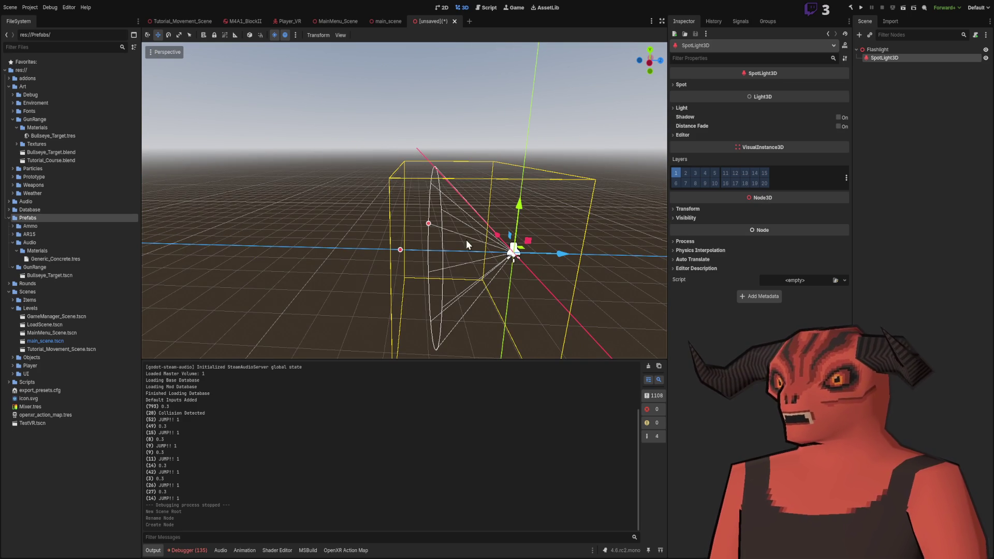
# - Set the SpotLight3D's spot range to 15 and light energy to 3
pyautogui.click(699, 108)
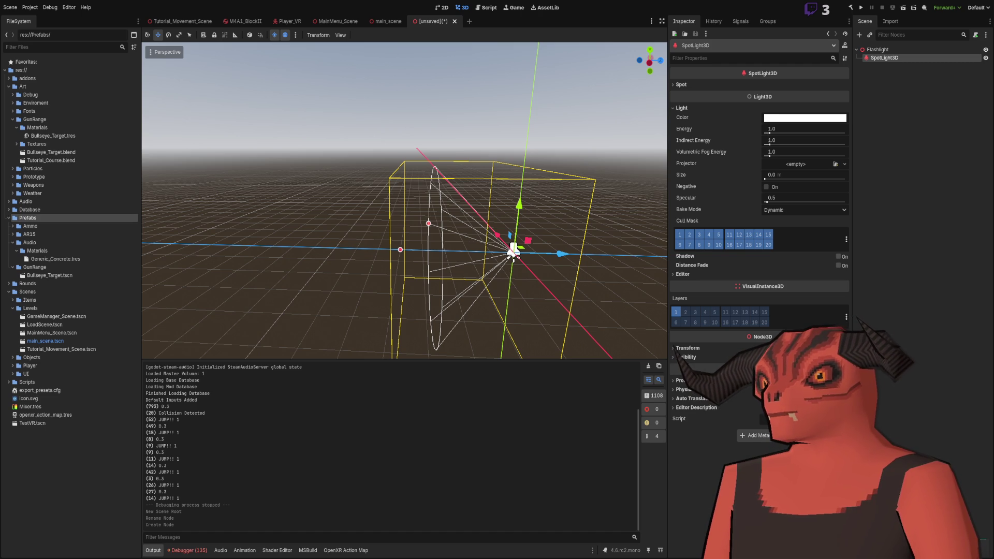
pyautogui.click(776, 84)
pyautogui.moveTo(783, 94); pyautogui.dragTo(803, 143)
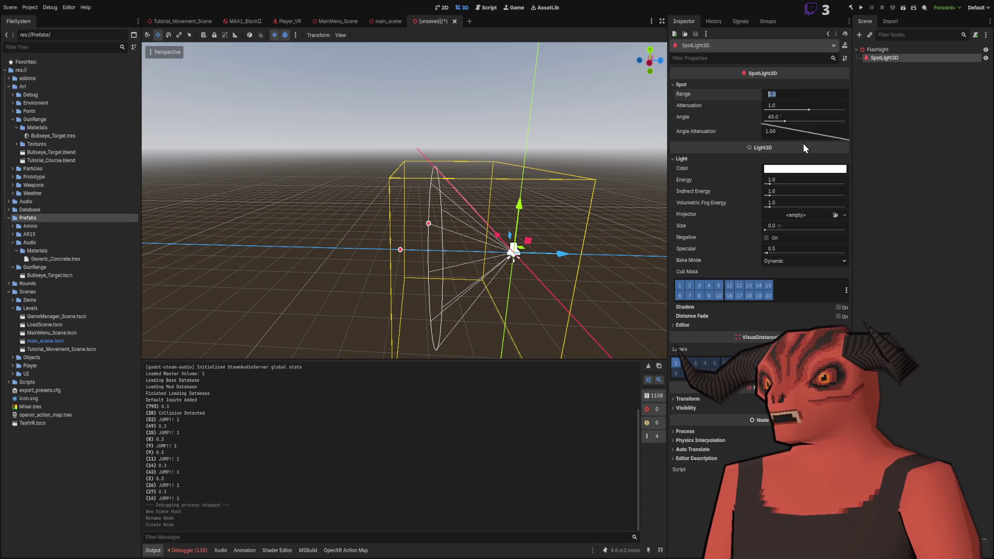
pyautogui.moveTo(468, 164)
pyautogui.mouseDown()
pyautogui.moveTo(445, 156)
pyautogui.moveTo(466, 194)
pyautogui.moveTo(518, 217)
pyautogui.mouseUp()
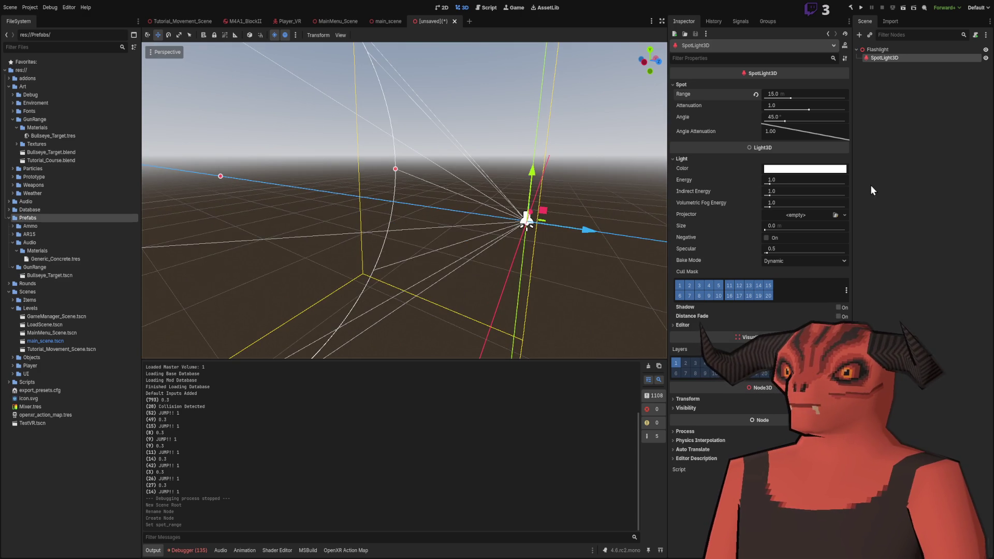
pyautogui.moveTo(784, 180)
pyautogui.mouseDown()
pyautogui.moveTo(791, 180)
pyautogui.moveTo(775, 182)
pyautogui.mouseUp()
pyautogui.click(911, 114)
# - Change the Flashlight root into a RigidBody3D with the PhysicalBody3D.cs script
pyautogui.click(874, 52)
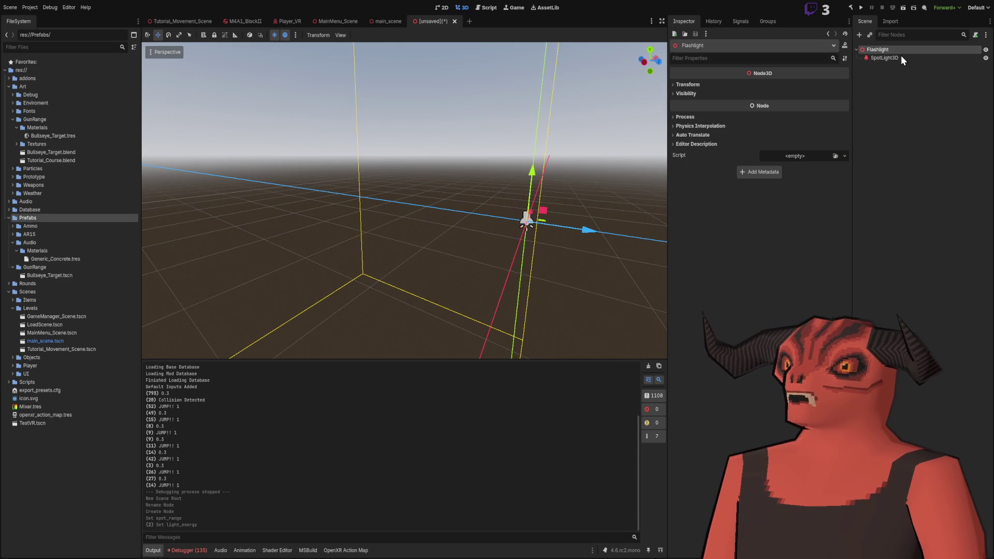
pyautogui.click(835, 155)
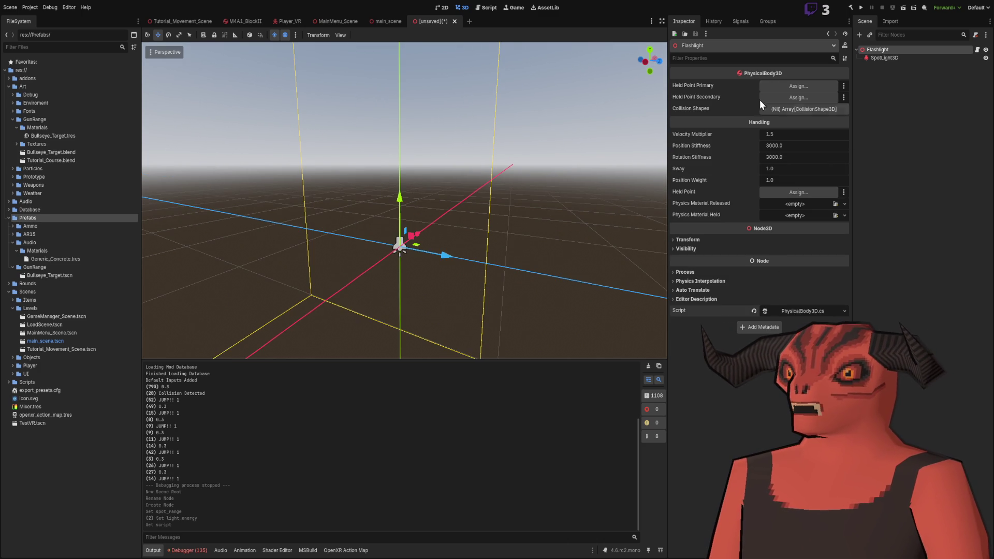
pyautogui.moveTo(465, 207); pyautogui.dragTo(492, 218)
pyautogui.press('f')
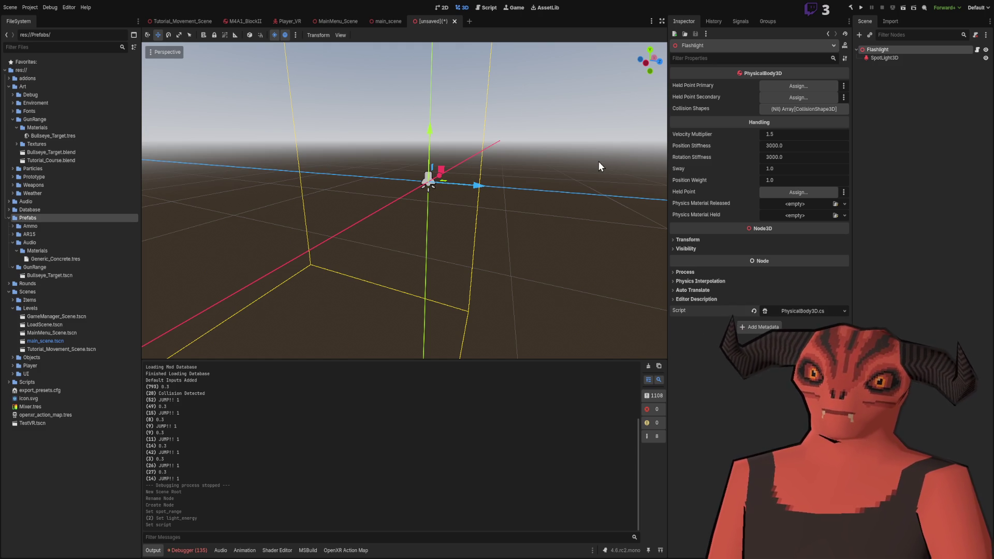
pyautogui.hotkey('ctrl', 'z')
pyautogui.hotkey('ctrl', 'shift', 'z')
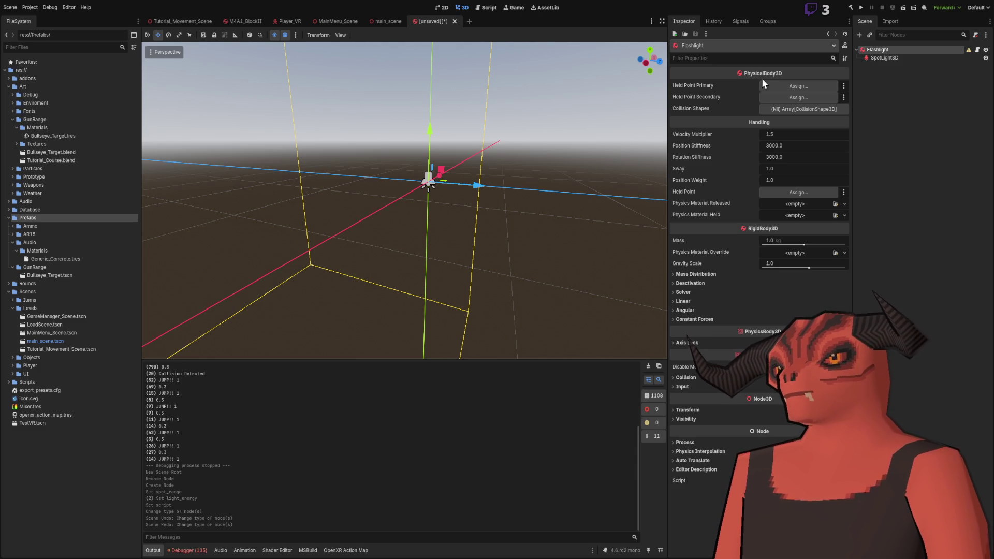
# - Check the PhysicalBody3D script, then add a CollisionShape3D child under Flashlight
pyautogui.click(776, 480)
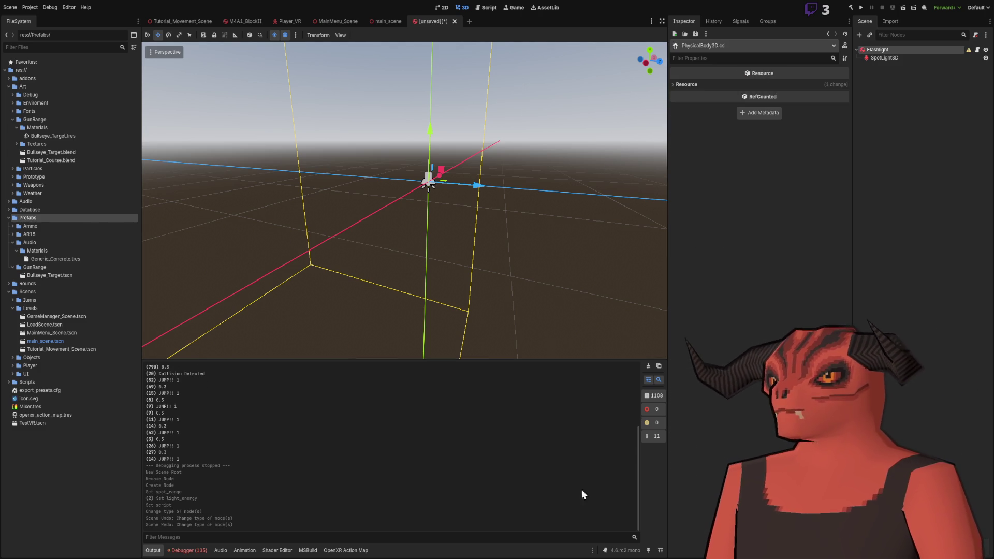
pyautogui.hotkey('alt', 'Tab')
pyautogui.hotkey('alt', 'Tab')
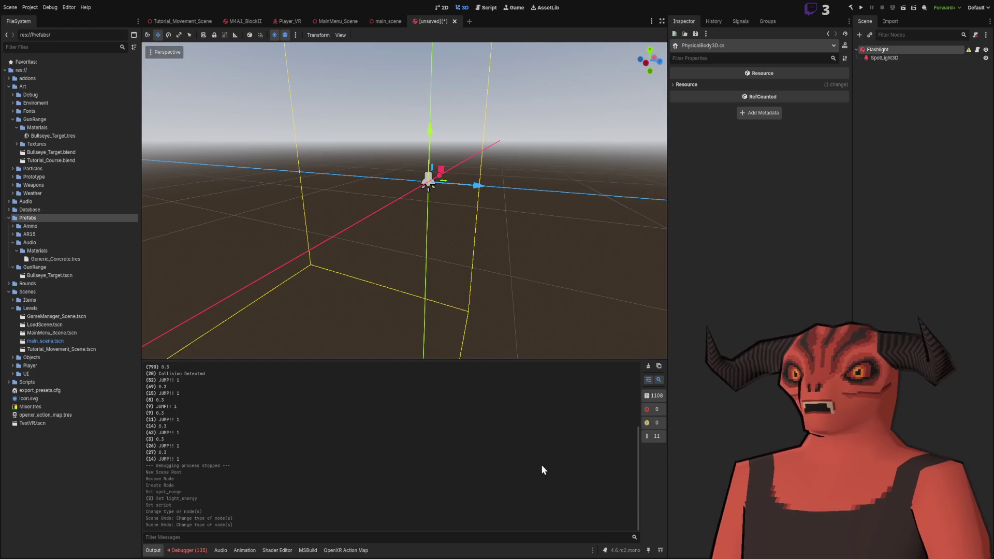
pyautogui.click(912, 49)
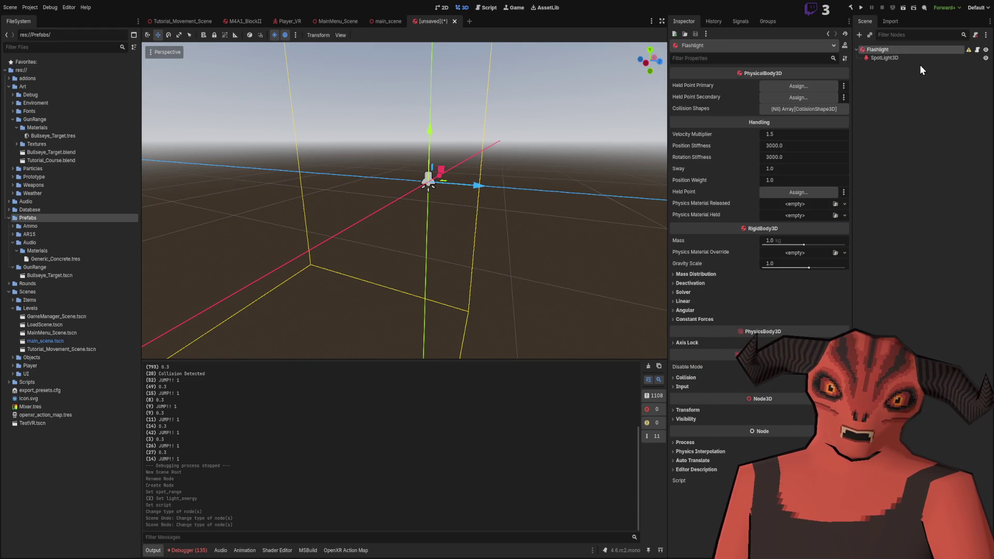
pyautogui.press('Return')
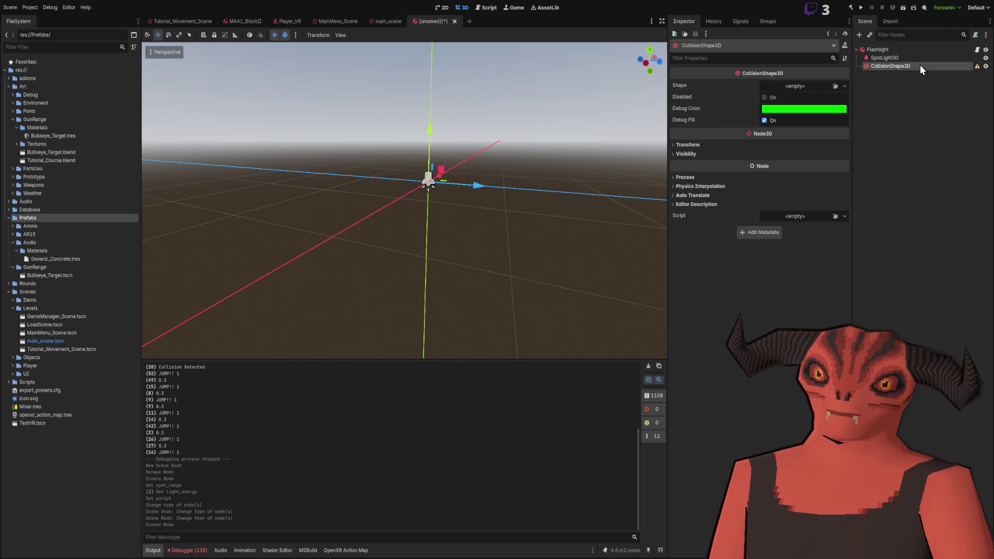
# - Give the CollisionShape3D a cylinder shape, trying height 0.1 and radius 0.01
pyautogui.rightClick(658, 158)
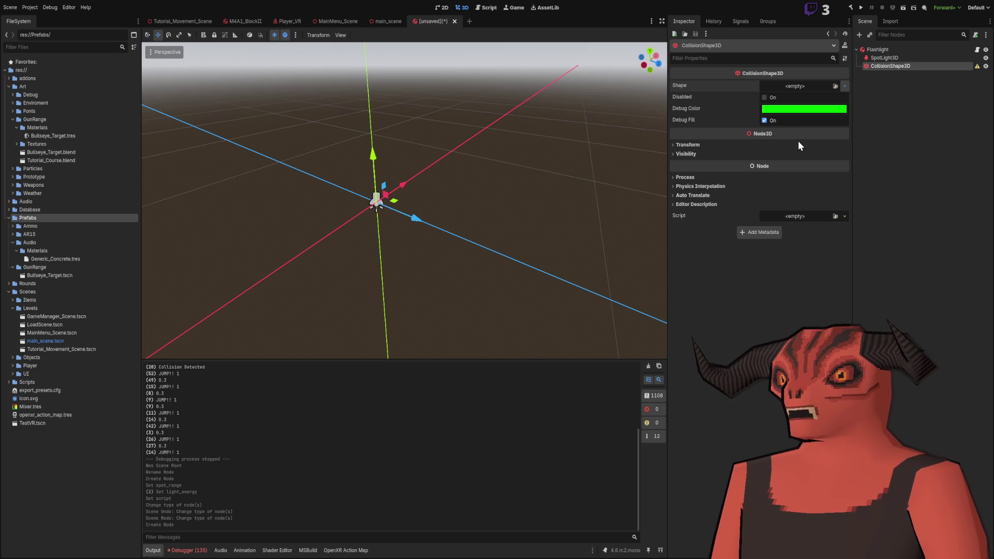
pyautogui.click(793, 96)
pyautogui.click(794, 96)
pyautogui.click(784, 98)
pyautogui.write('0.1')
pyautogui.press('Return')
pyautogui.click(785, 106)
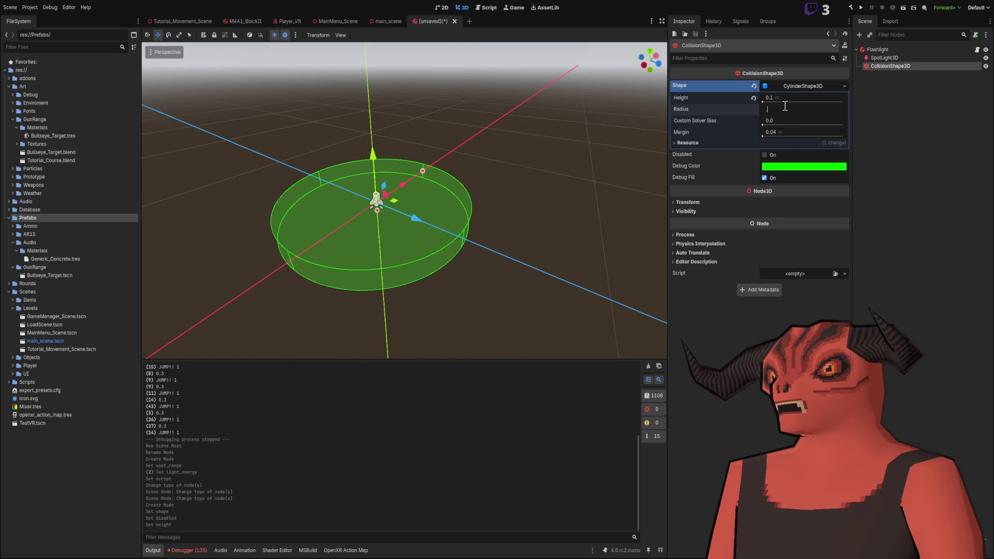
pyautogui.write('0.01')
pyautogui.press('Return')
pyautogui.press('f')
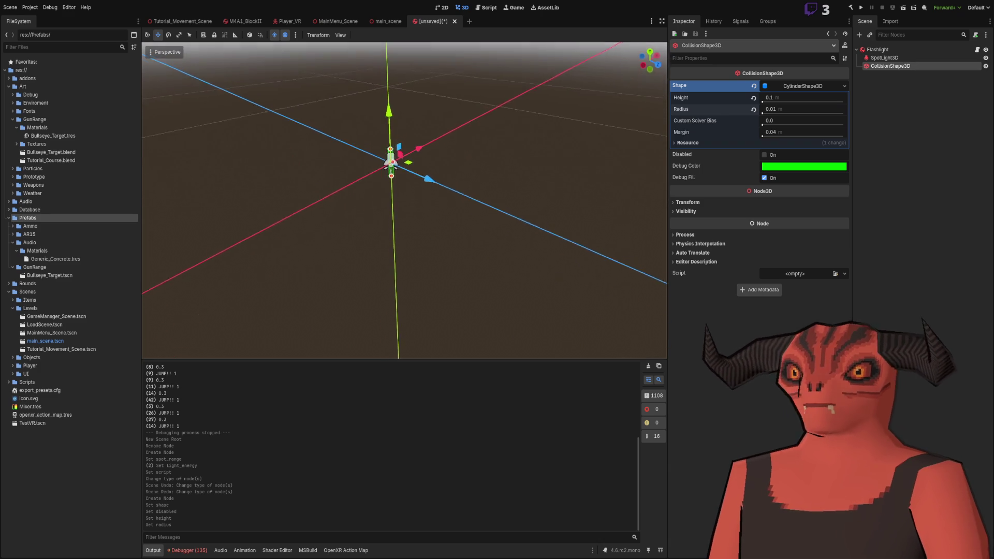
# - Correct the cylinder collider to radius 0.02 m and height 0.2 m
pyautogui.click(785, 109)
pyautogui.write('0.0')
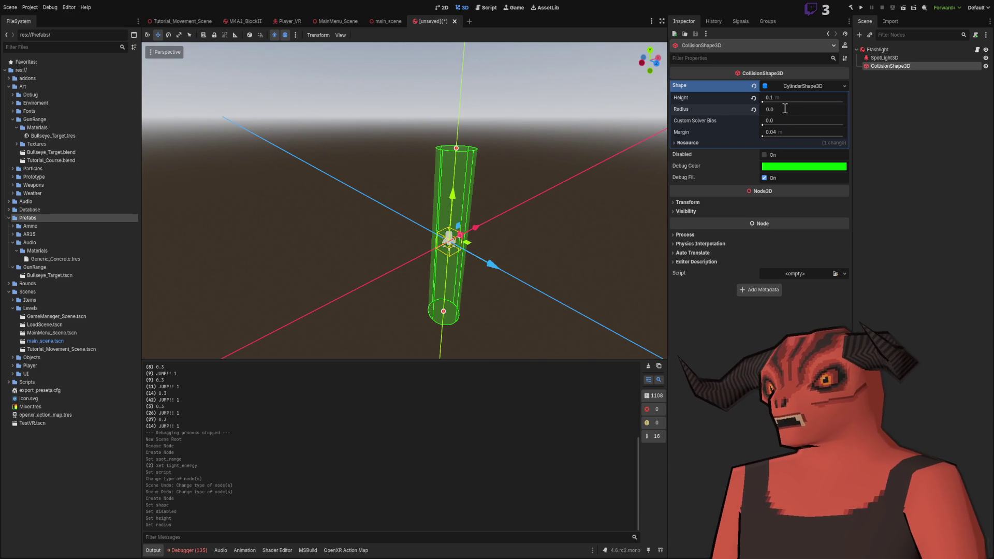
pyautogui.write('5')
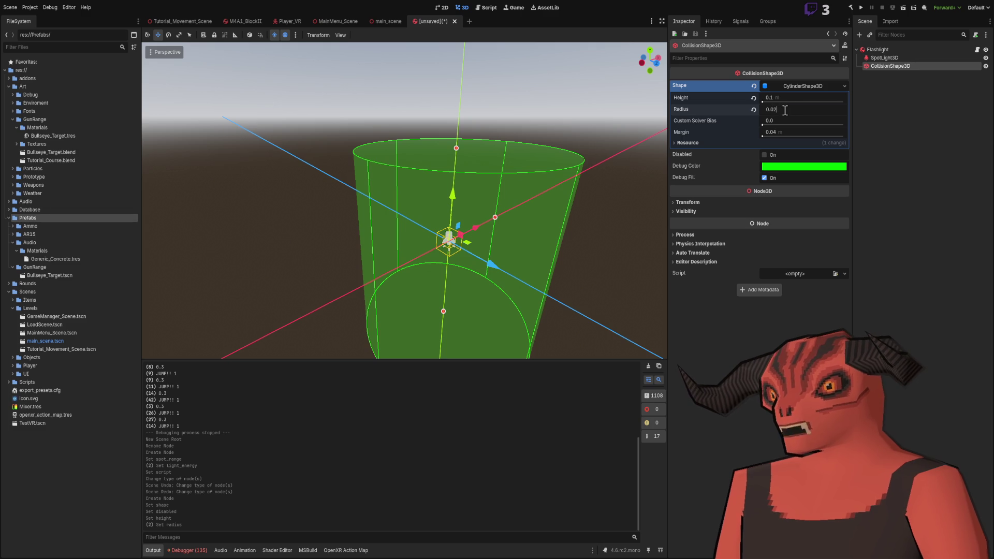
pyautogui.press('Return')
pyautogui.click(792, 97)
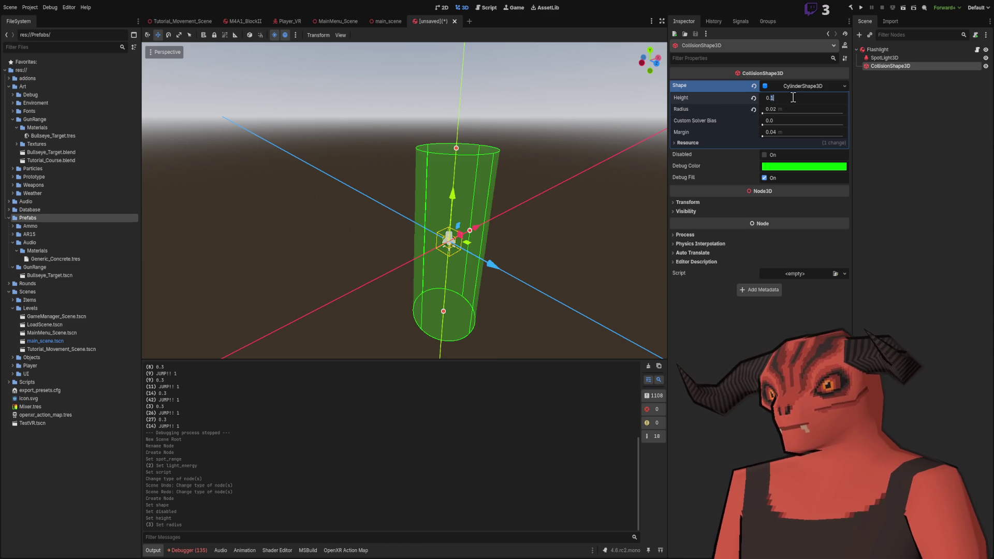
pyautogui.write('0.2')
pyautogui.press('Return')
pyautogui.scroll(-3, 486, 187)
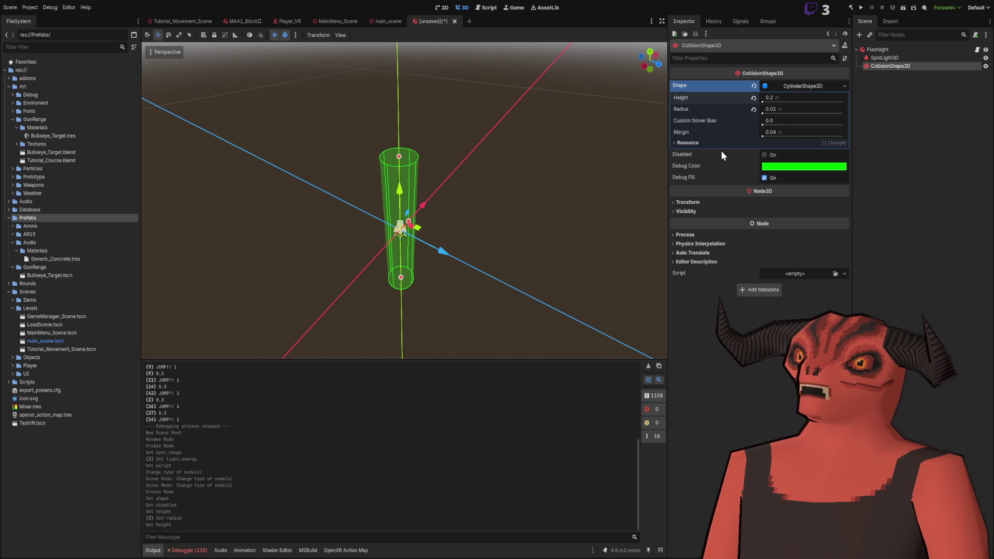
# - Rotate the collision cylinder 90° on X so it lies flat
pyautogui.click(704, 203)
pyautogui.click(702, 246)
pyautogui.write('90')
pyautogui.press('Return')
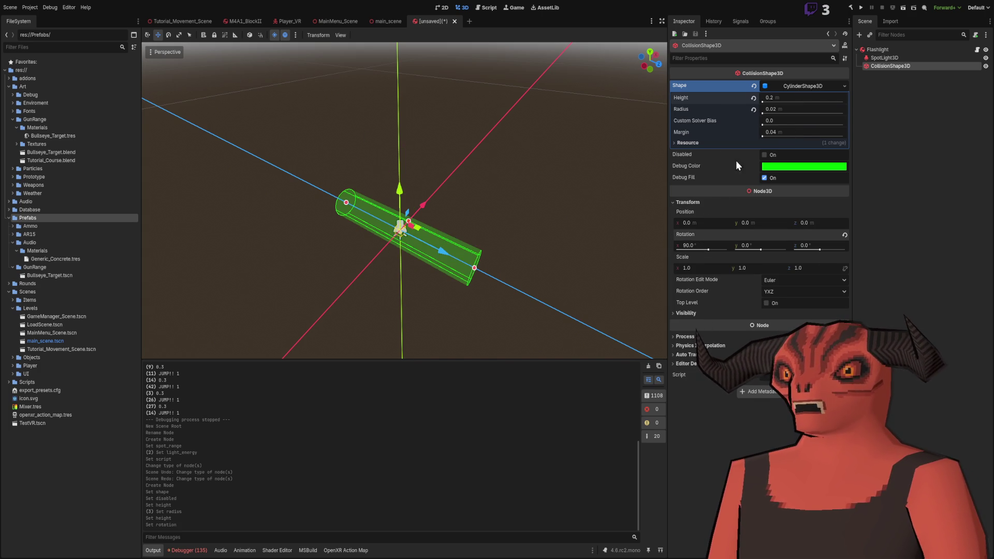
# - Move the SpotLight3D about 0.11 m along its blue axis to the cylinder's end
pyautogui.click(884, 58)
pyautogui.moveTo(610, 222); pyautogui.dragTo(632, 204)
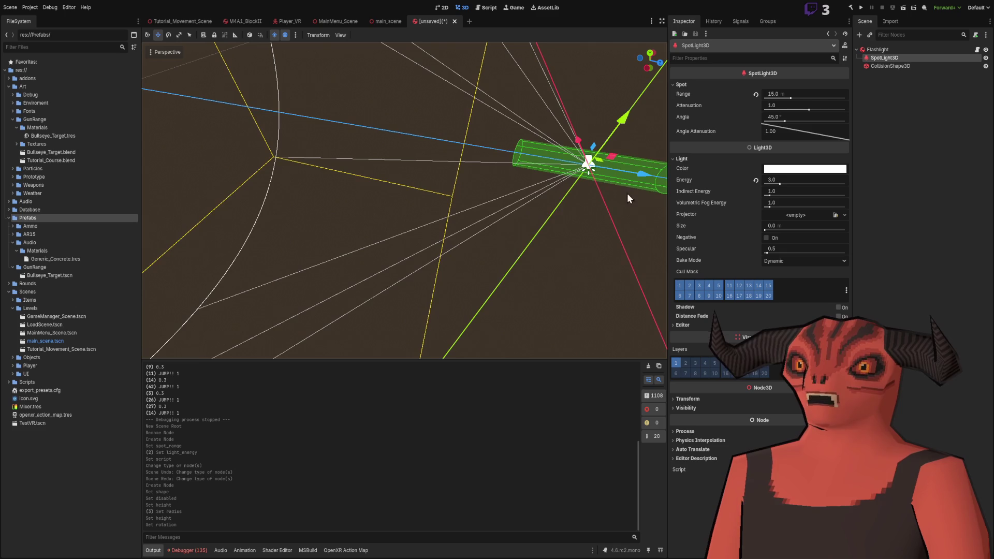
pyautogui.hotkey('ctrl', 'z')
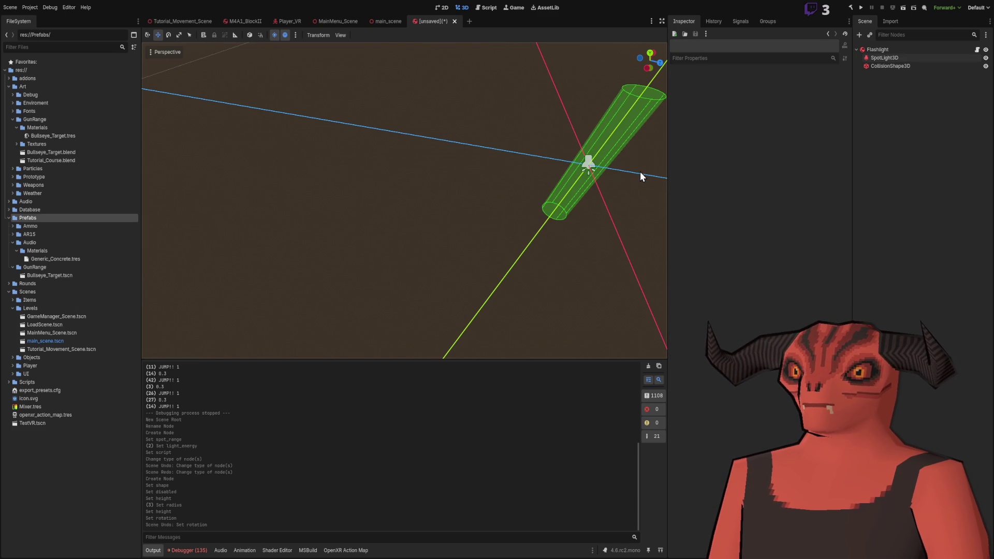
pyautogui.hotkey('ctrl', 'shift', 'z')
pyautogui.moveTo(644, 173); pyautogui.dragTo(561, 162)
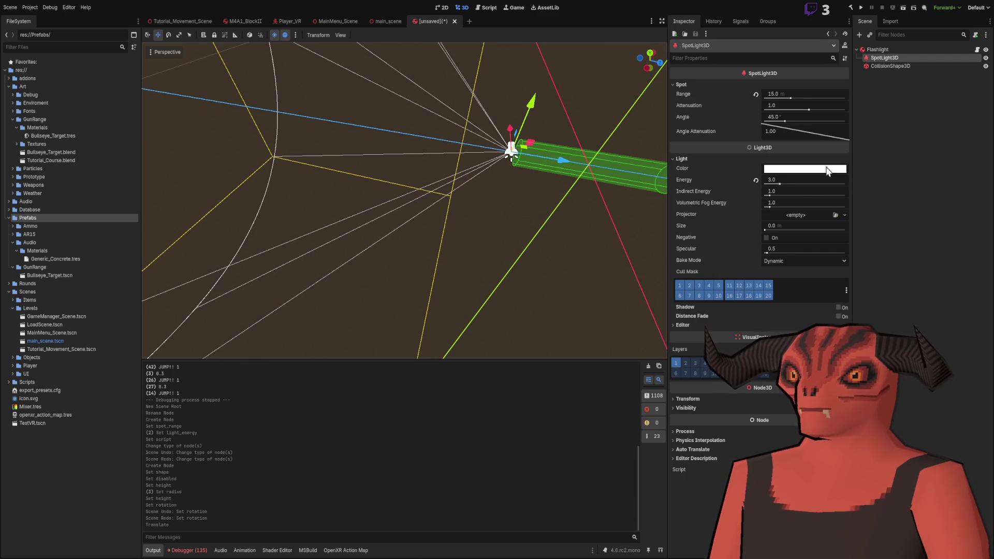
pyautogui.click(709, 400)
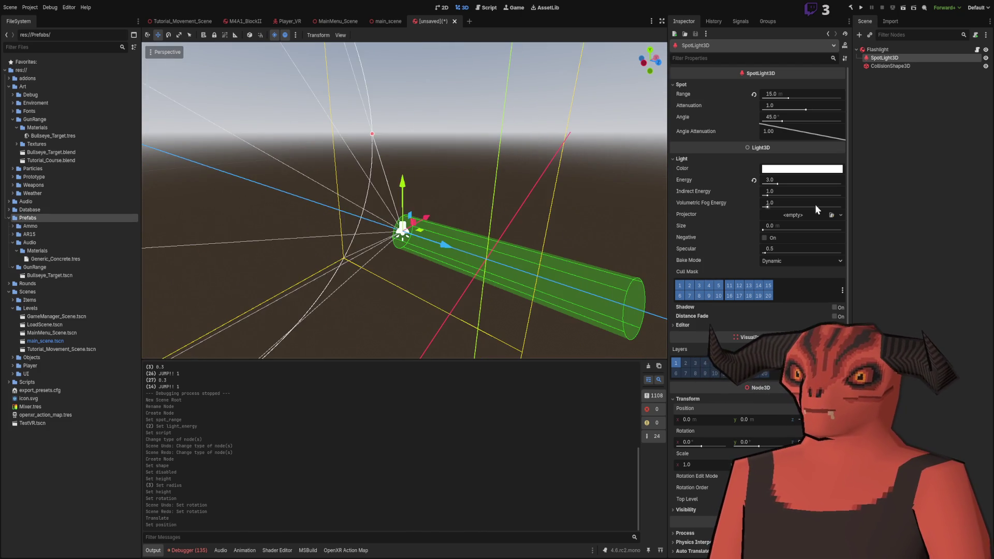
pyautogui.click(874, 50)
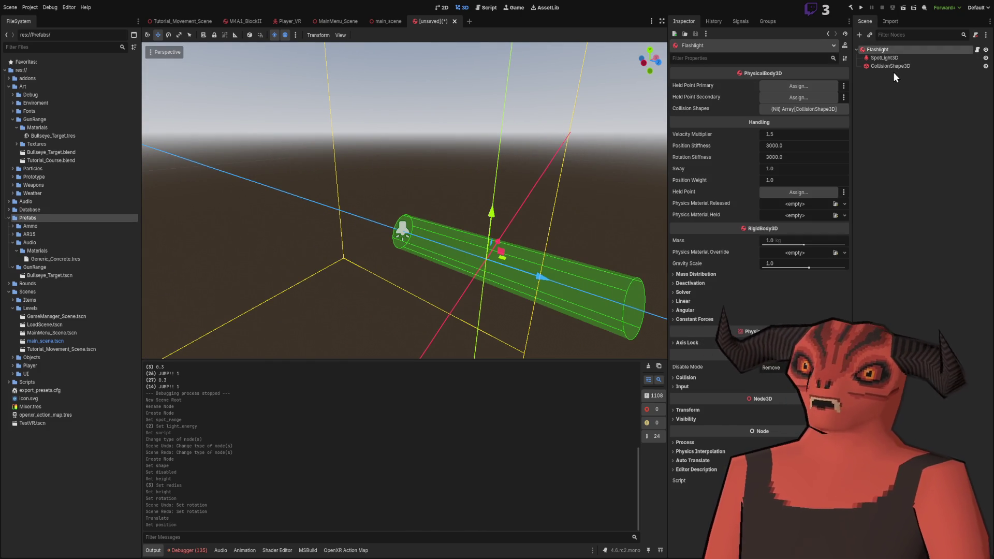
# - Add a MeshInstance3D under Flashlight with a new cylinder mesh
pyautogui.hotkey('ctrl', 'a')
pyautogui.press('Return')
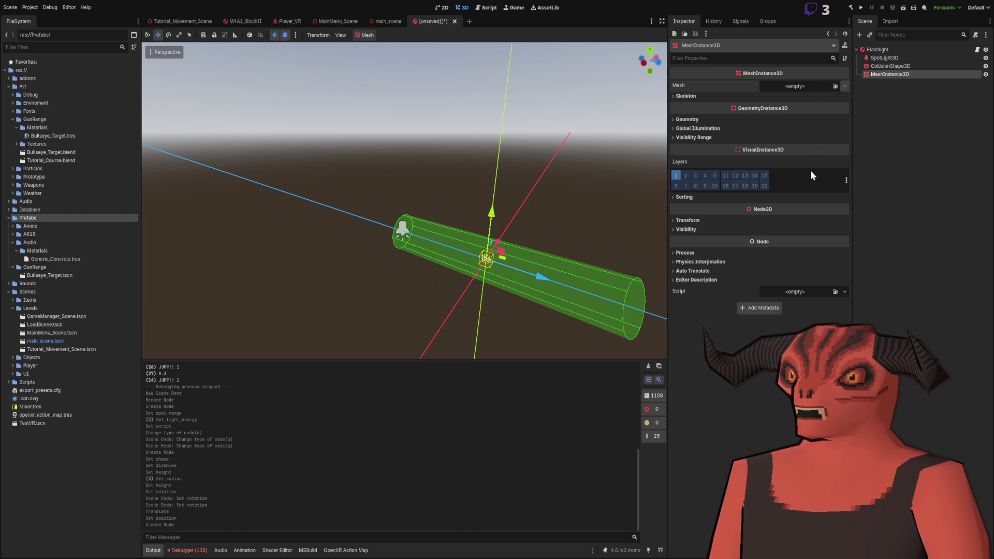
pyautogui.click(844, 86)
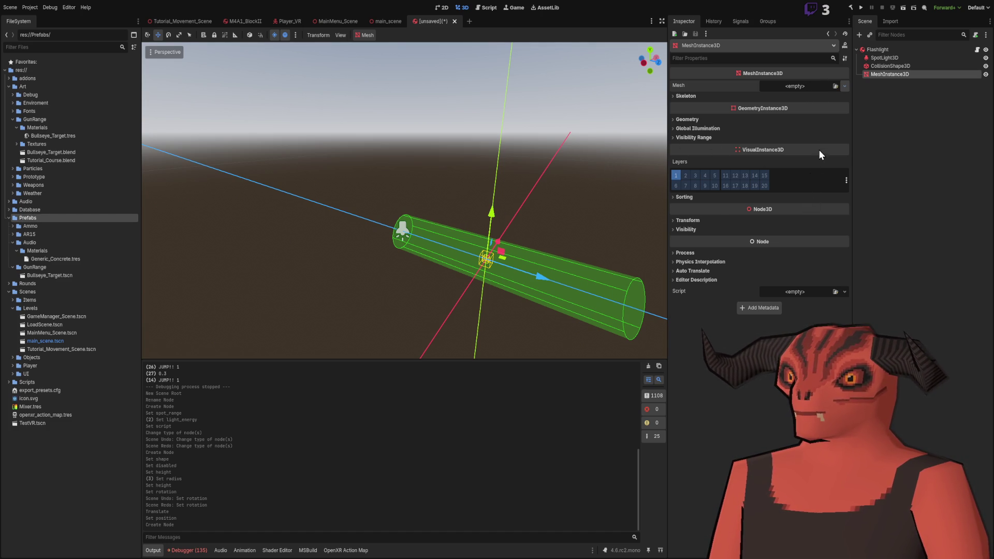
pyautogui.click(819, 147)
pyautogui.click(803, 88)
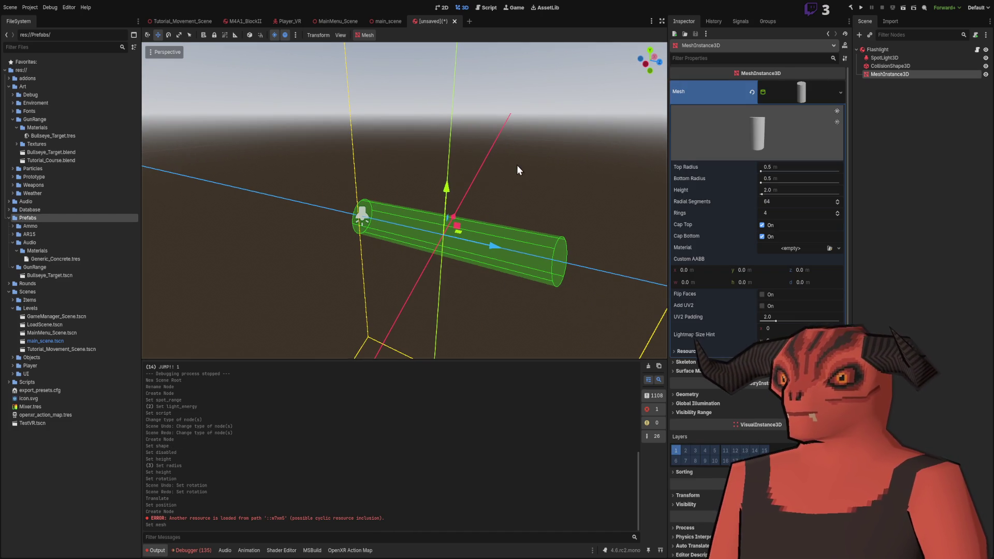
pyautogui.scroll(10, 510, 170)
pyautogui.scroll(-10, 510, 170)
pyautogui.scroll(5, 510, 169)
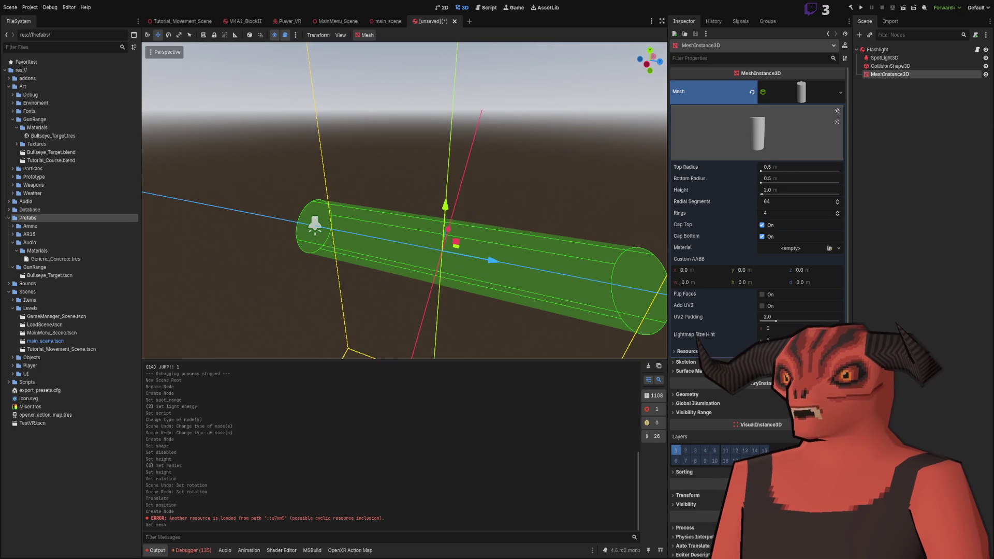
# - Set the cylinder mesh's top radius, bottom radius and height to 0.1
pyautogui.click(786, 171)
pyautogui.write('0.1')
pyautogui.press('Tab')
pyautogui.write('0.1')
pyautogui.press('Tab')
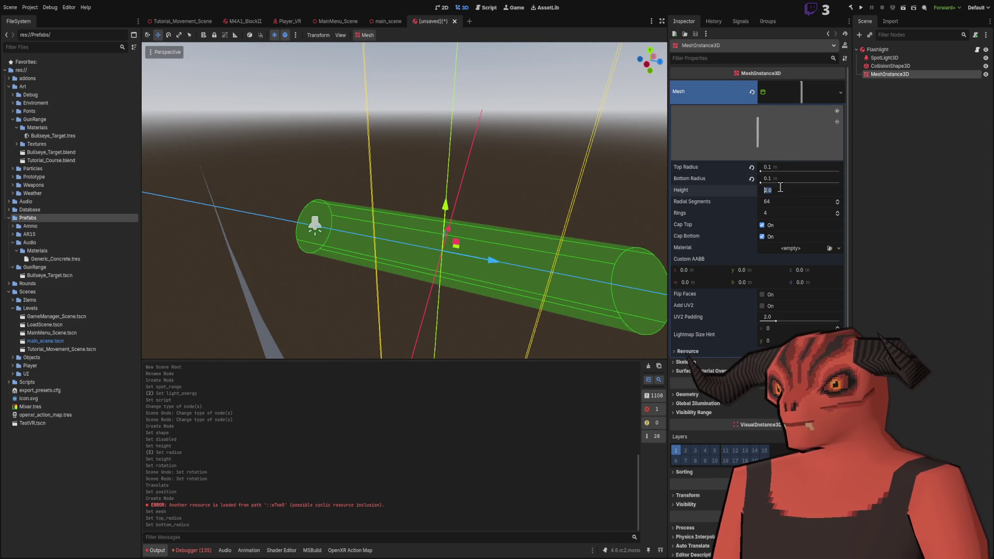
pyautogui.write('0.1')
pyautogui.press('Return')
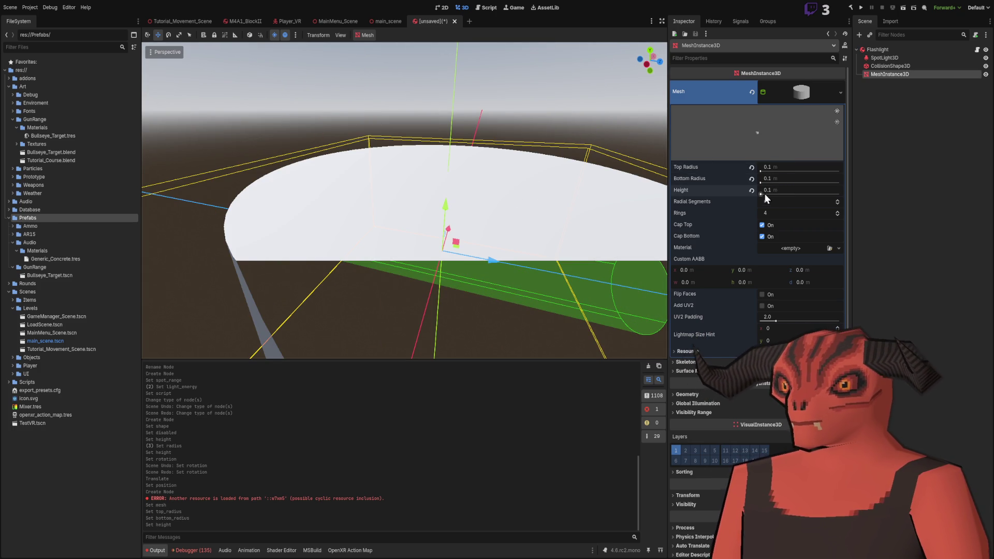
# - Rotate the cylinder mesh 90° on X into a horizontal tube and adjust its top radius
pyautogui.click(684, 492)
pyautogui.click(688, 538)
pyautogui.write('90')
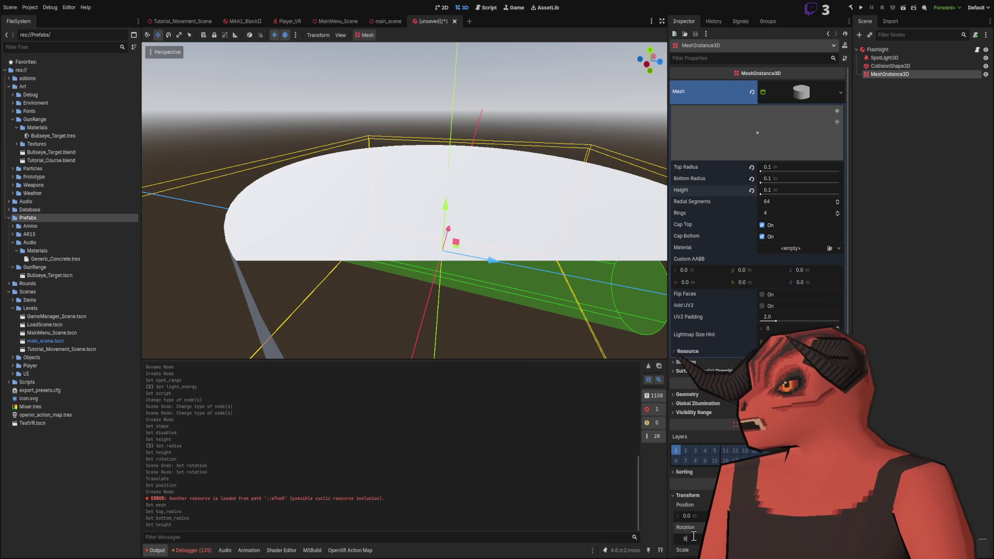
pyautogui.press('Return')
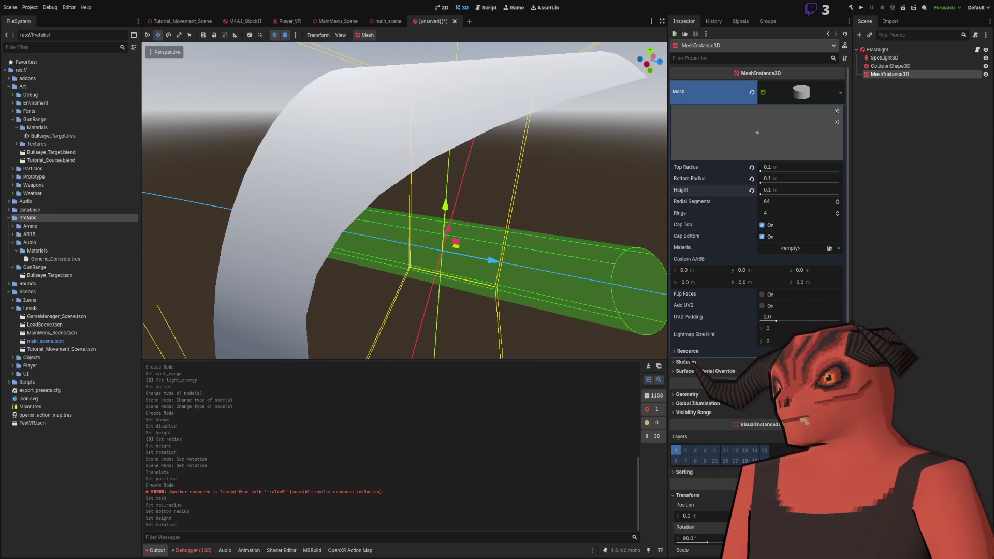
pyautogui.scroll(-8, 517, 286)
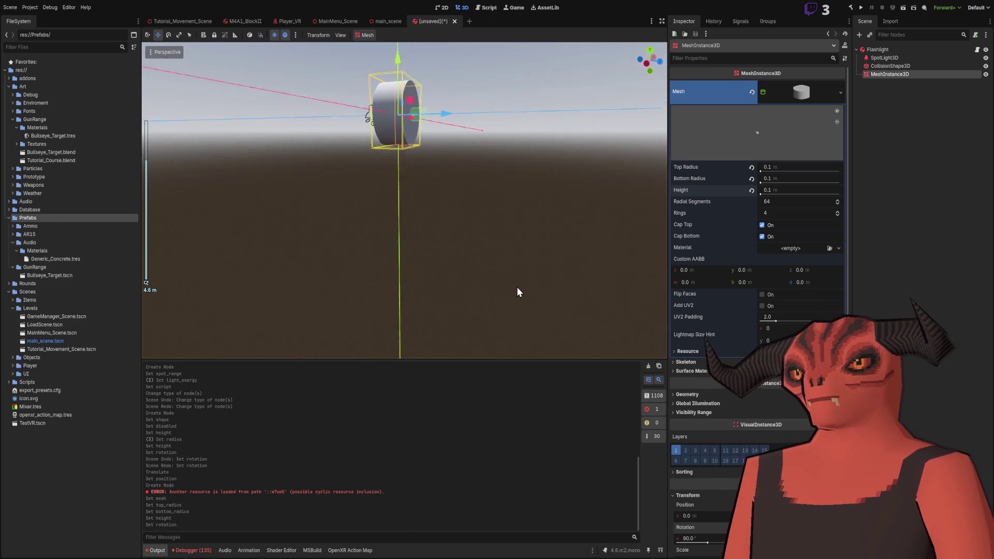
pyautogui.scroll(10, 518, 282)
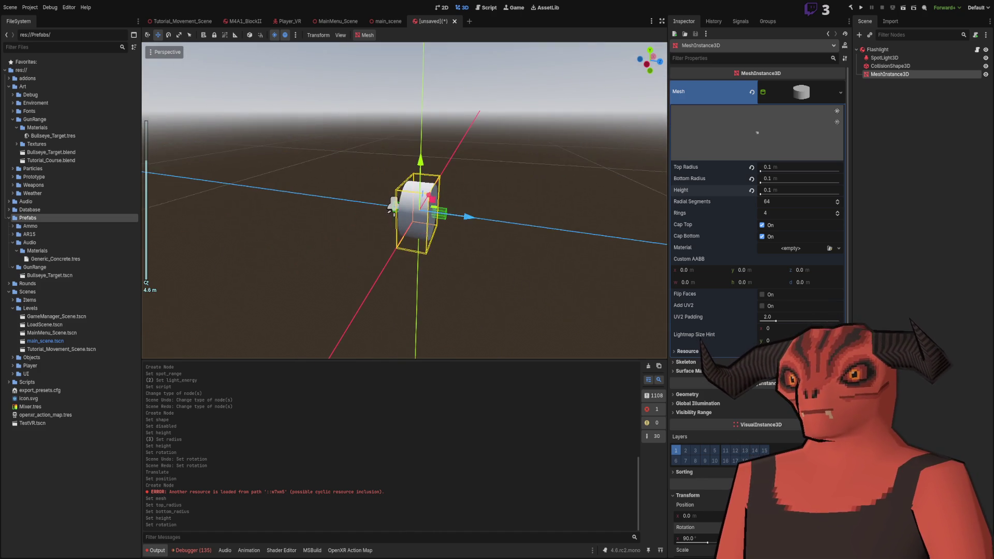
pyautogui.scroll(-5, 518, 283)
pyautogui.click(784, 168)
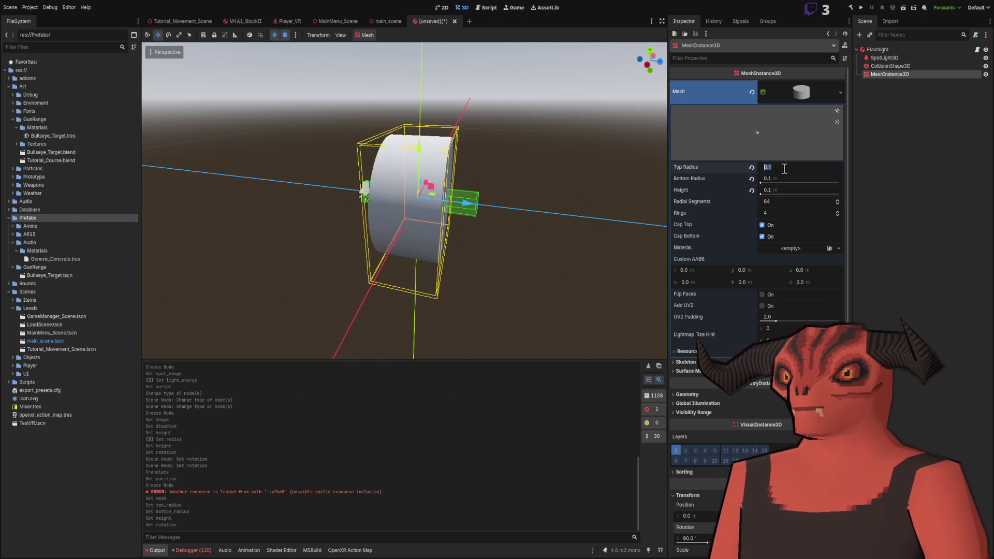
pyautogui.write('0')
pyautogui.press('Return')
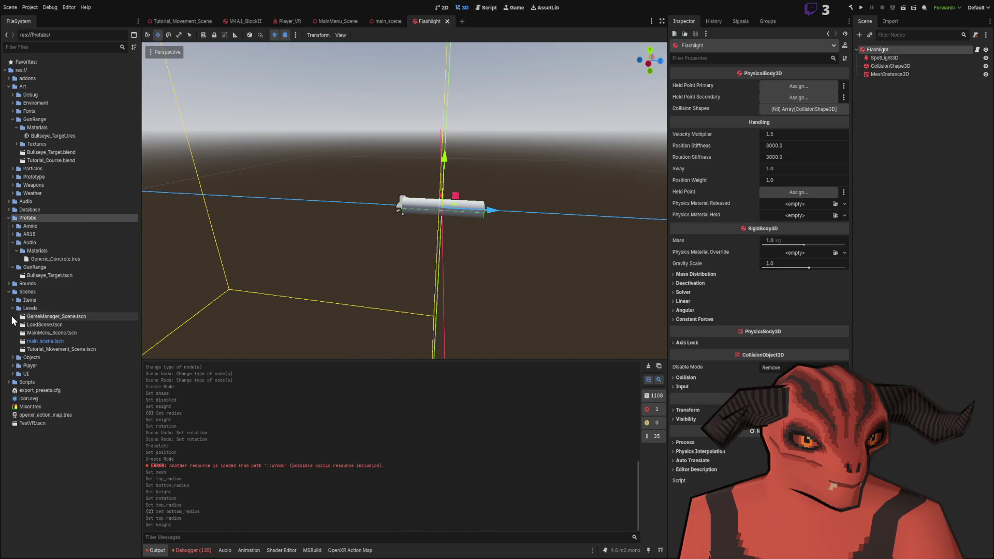
pyautogui.click(12, 308)
# - Open stagmag_556_20_rnd.tscn from Objects and copy its Interactable_Grip node
pyautogui.click(12, 316)
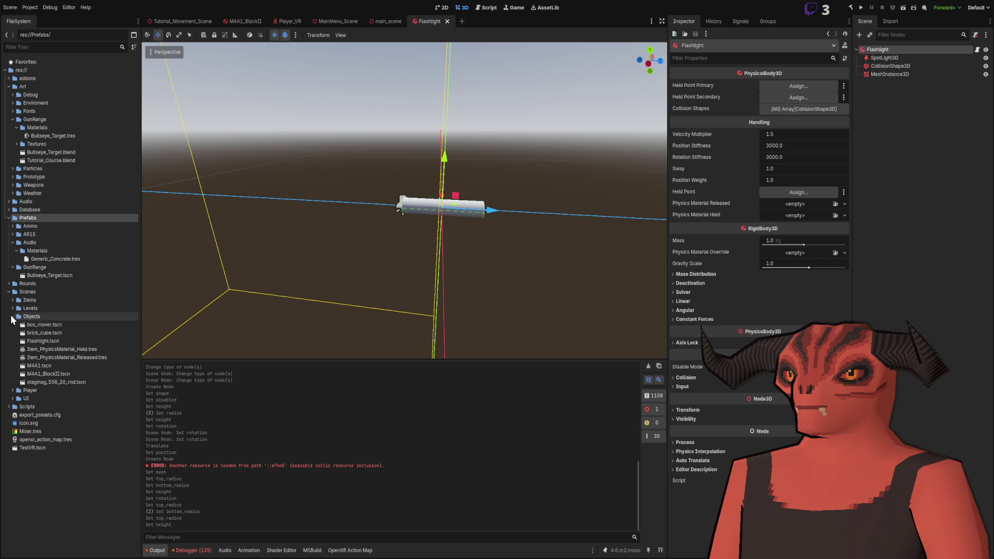
pyautogui.doubleClick(45, 381)
pyautogui.click(908, 71)
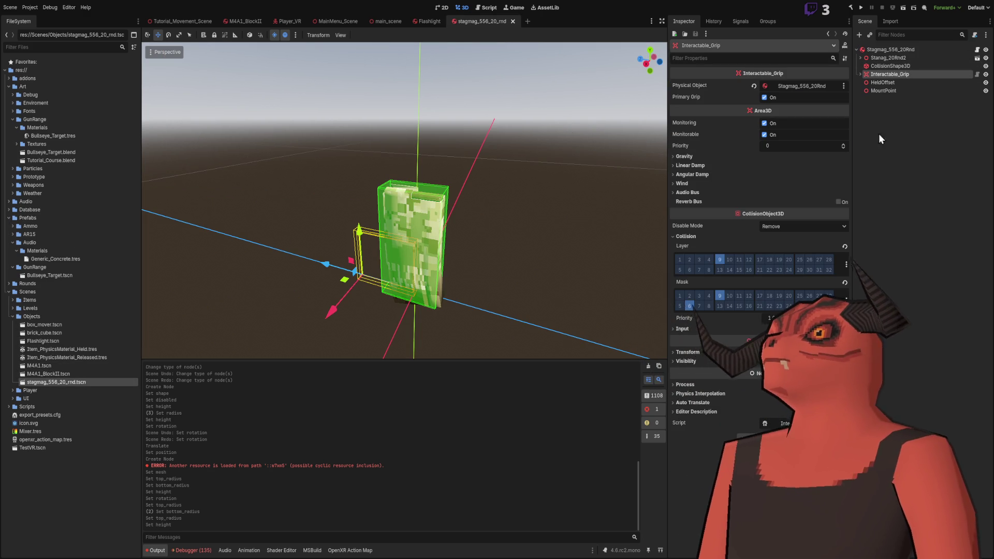
pyautogui.click(573, 54)
# - Paste the grip under the Flashlight root and select its box CollisionShape3D
pyautogui.click(428, 21)
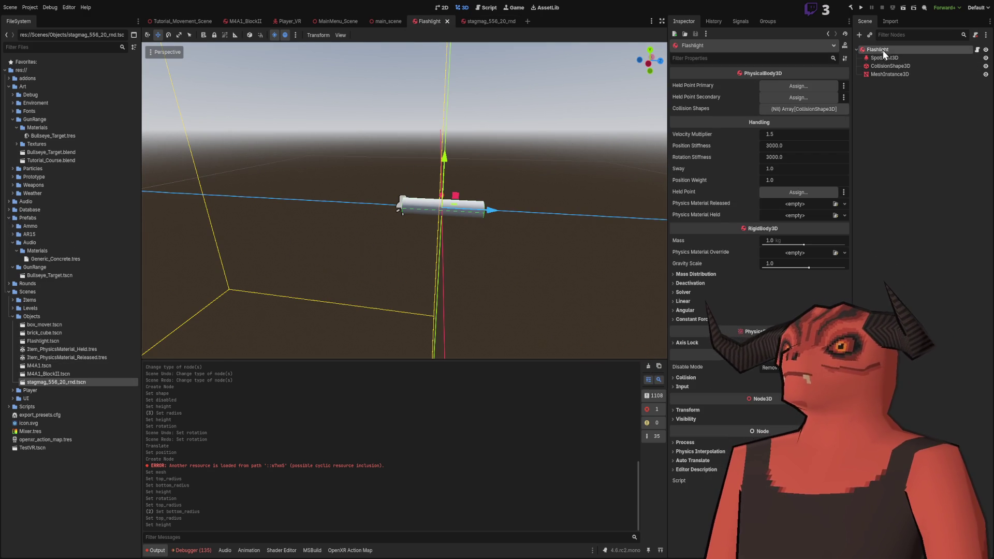
pyautogui.hotkey('ctrl', 'v')
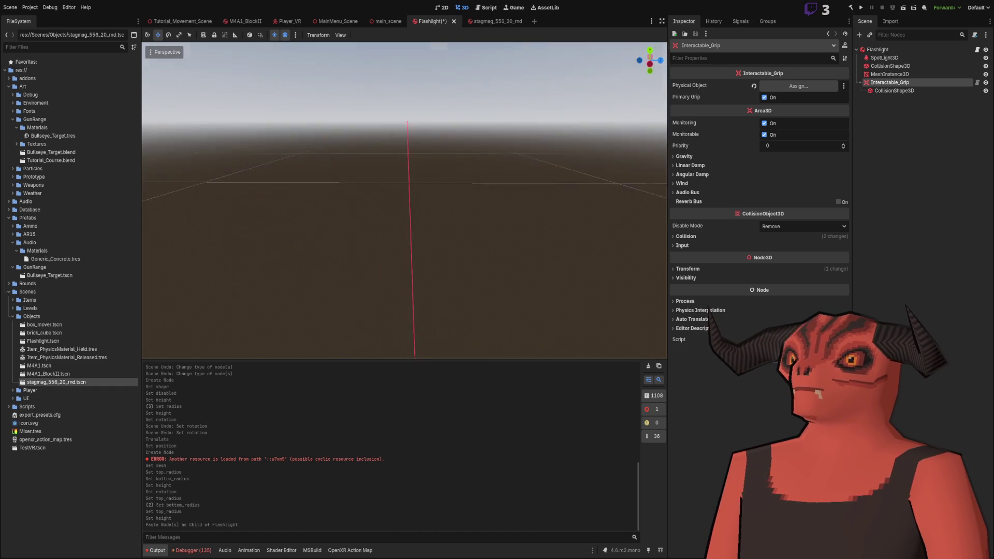
pyautogui.press('f')
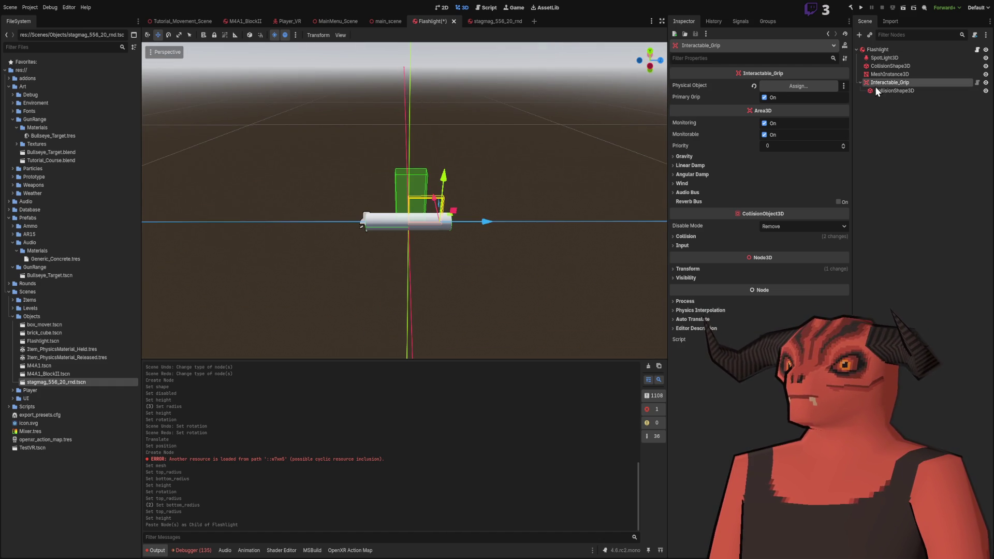
pyautogui.click(877, 90)
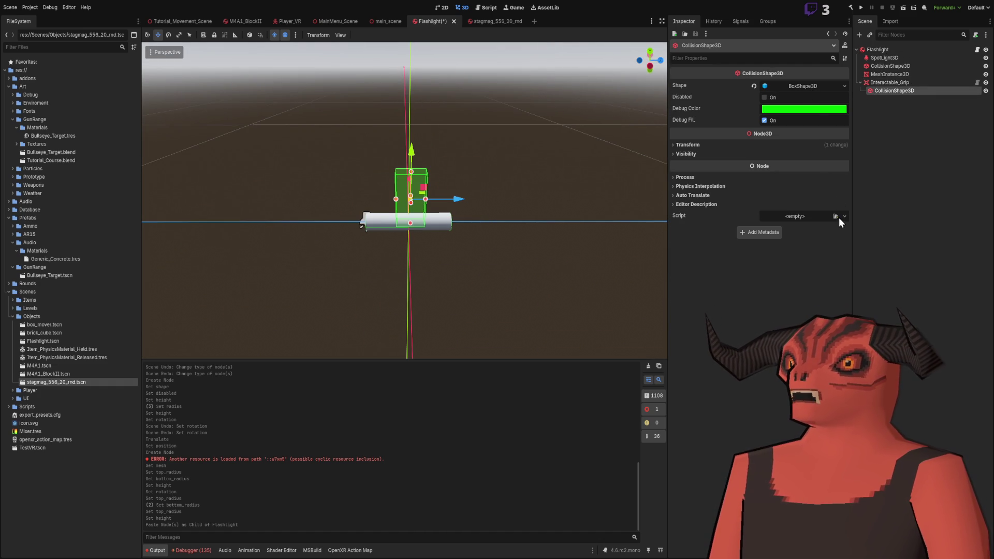
pyautogui.click(802, 87)
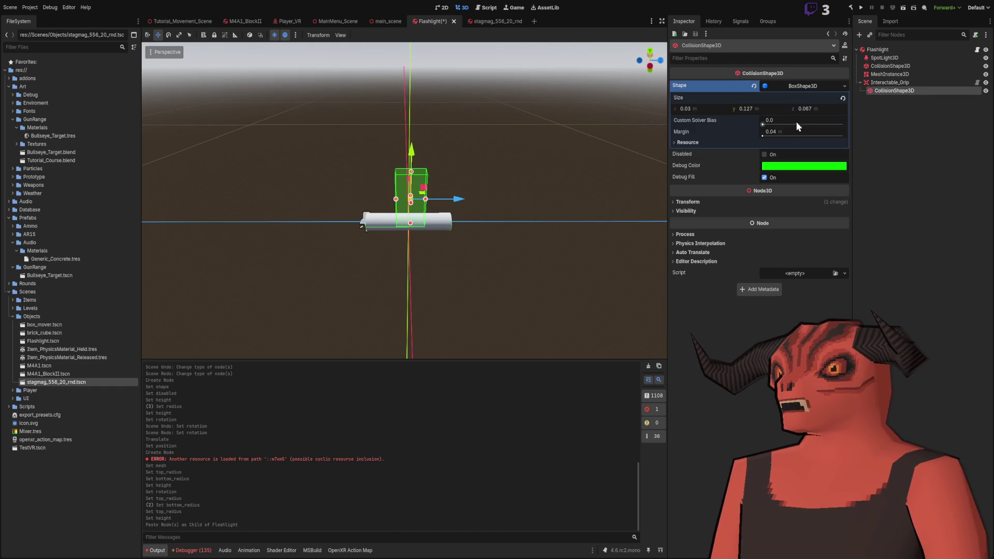
# - Set two box dimensions to 0.1 and zero the grip CollisionShape3D's position
pyautogui.click(756, 109)
pyautogui.write('.1')
pyautogui.click(722, 109)
pyautogui.write('.1')
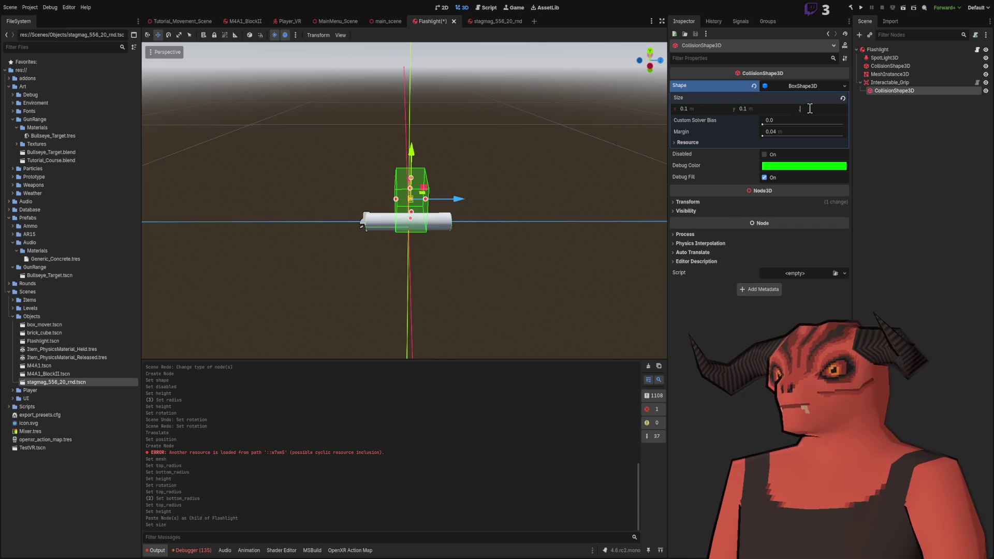
pyautogui.moveTo(650, 61); pyautogui.dragTo(629, 72)
pyautogui.click(684, 202)
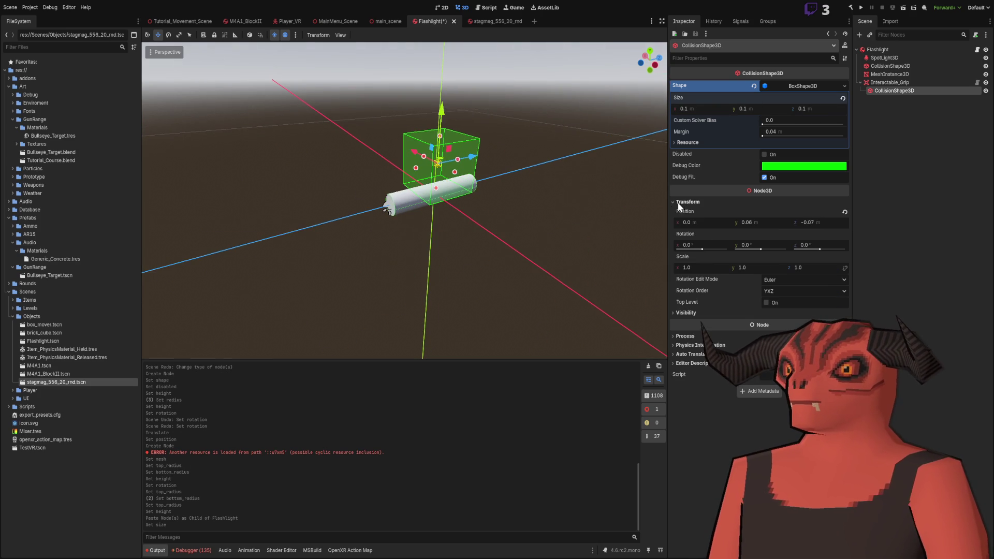
pyautogui.click(844, 212)
pyautogui.scroll(3, 435, 181)
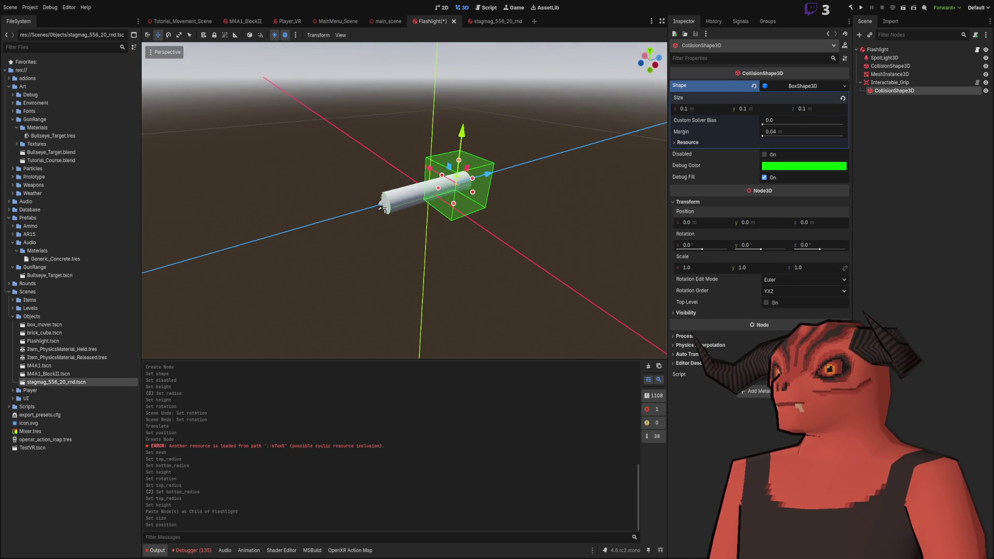
pyautogui.scroll(-5, 435, 181)
pyautogui.moveTo(647, 63); pyautogui.dragTo(636, 67)
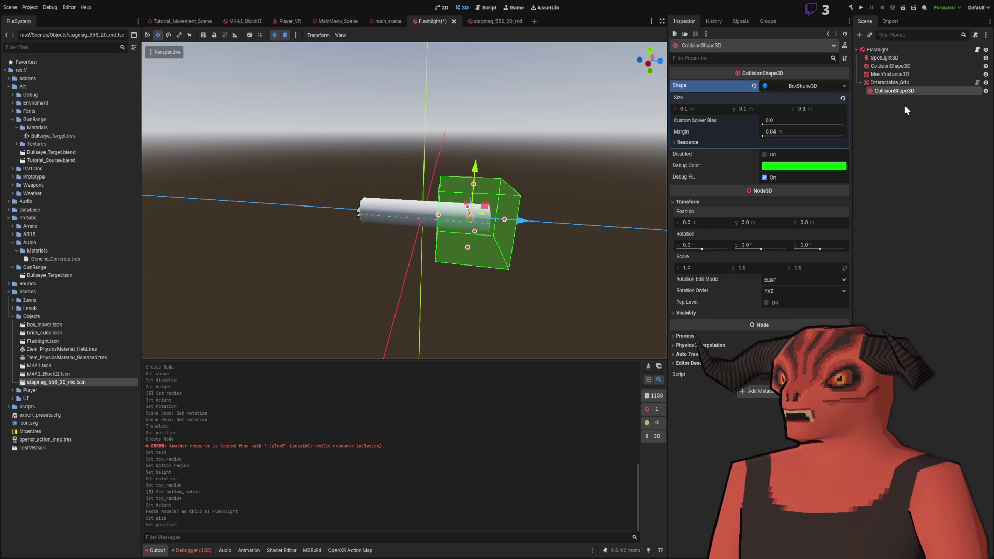
# - Zero the Interactable_Grip's position and set the box length to 0.2 m
pyautogui.click(905, 83)
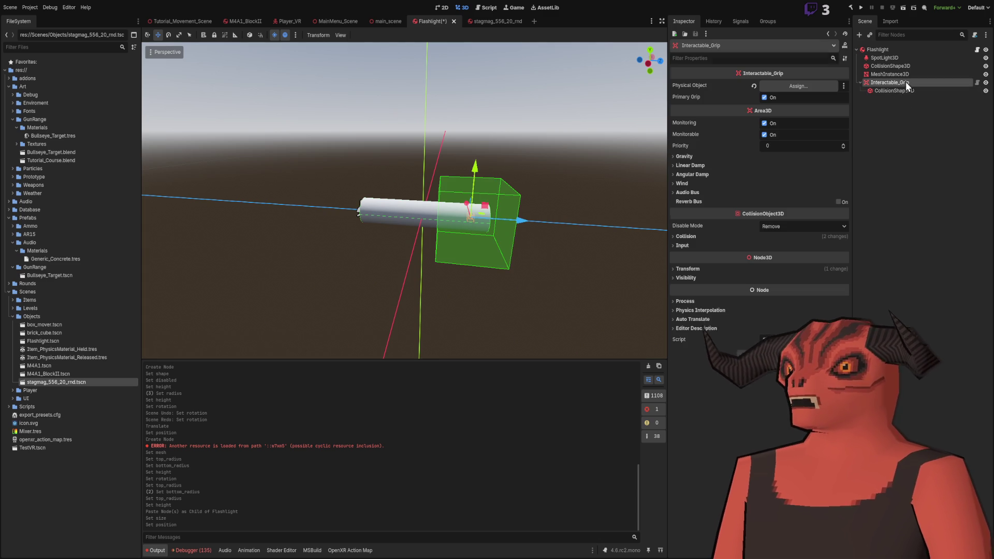
pyautogui.click(687, 268)
pyautogui.click(843, 278)
pyautogui.press('f')
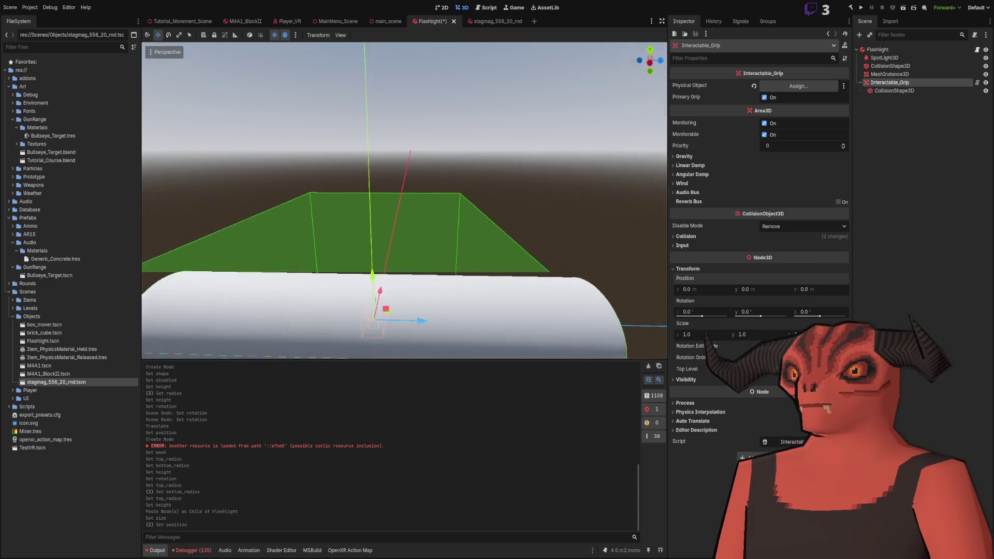
pyautogui.click(880, 91)
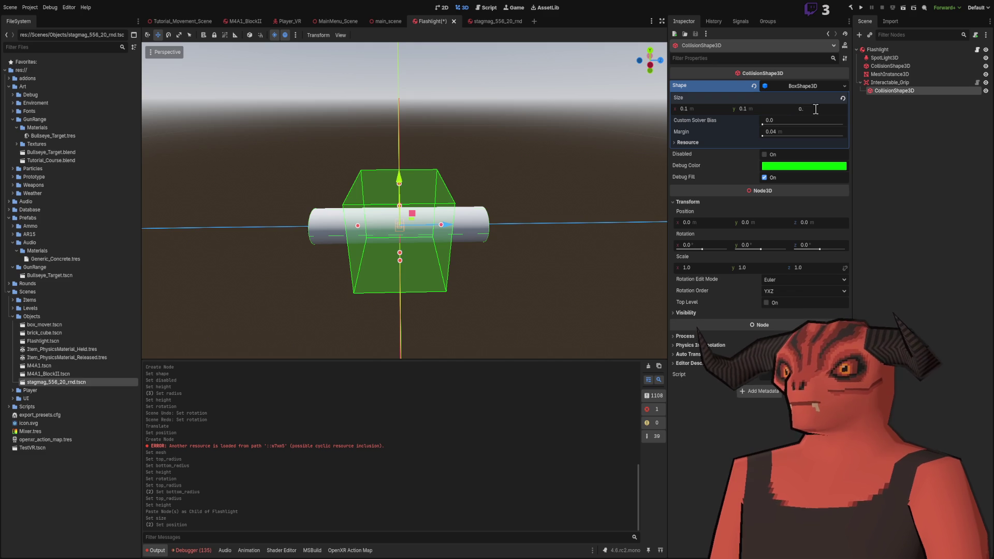
pyautogui.write('2')
pyautogui.press('Return')
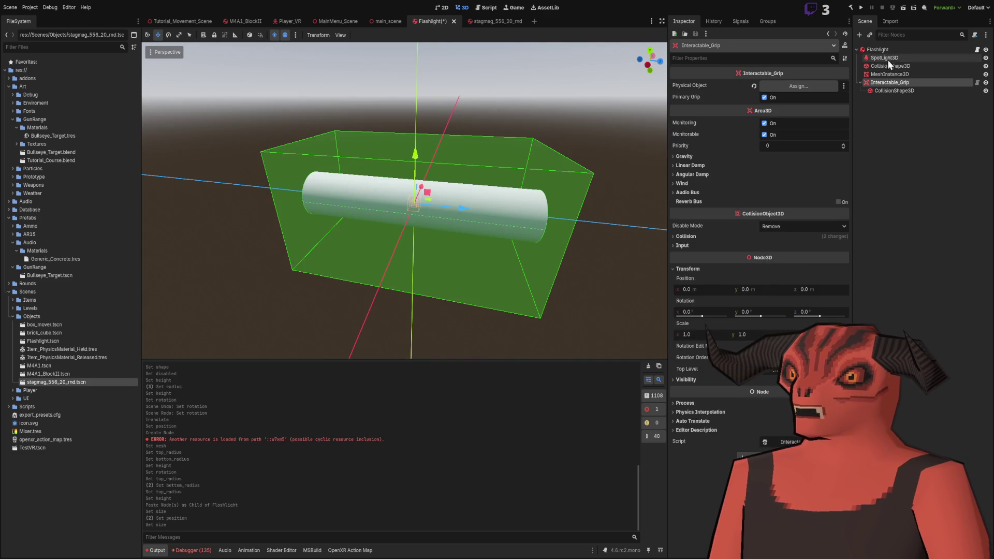
pyautogui.doubleClick(877, 49)
# - Add the CollisionShape3D to the Flashlight's collision shapes and make Interactable_Grip its held point
pyautogui.moveTo(898, 82); pyautogui.dragTo(864, 92)
pyautogui.moveTo(772, 86); pyautogui.dragTo(771, 86)
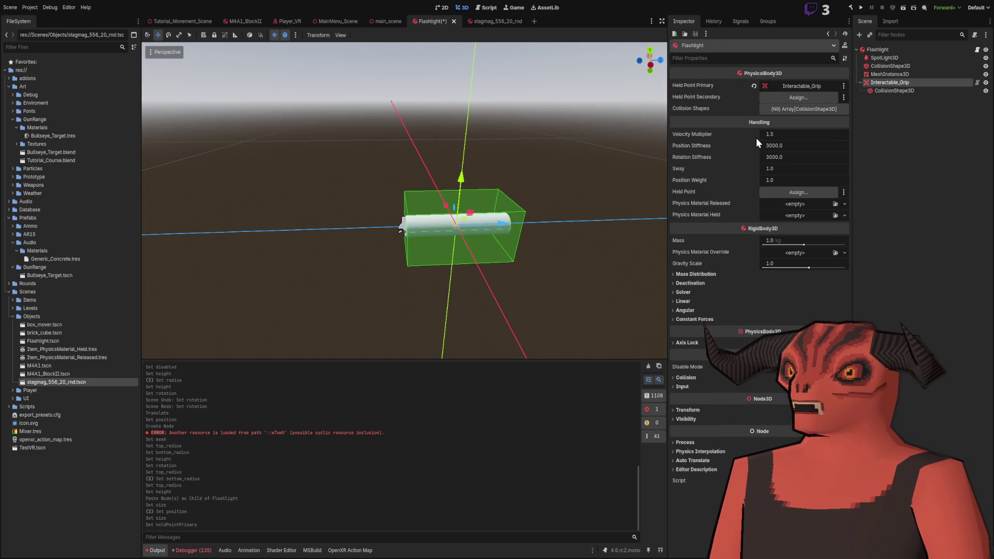
pyautogui.click(893, 85)
pyautogui.click(893, 50)
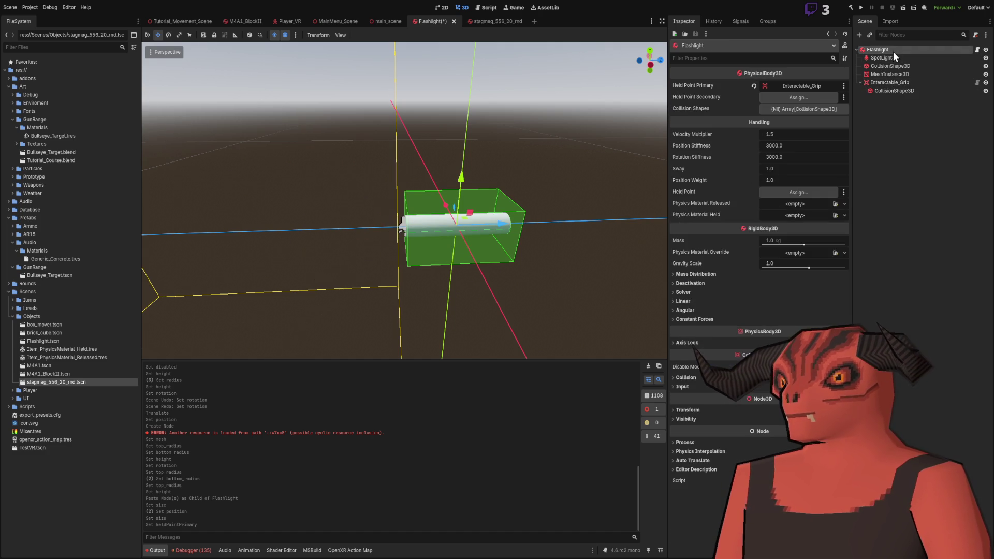
pyautogui.moveTo(880, 66); pyautogui.dragTo(808, 109)
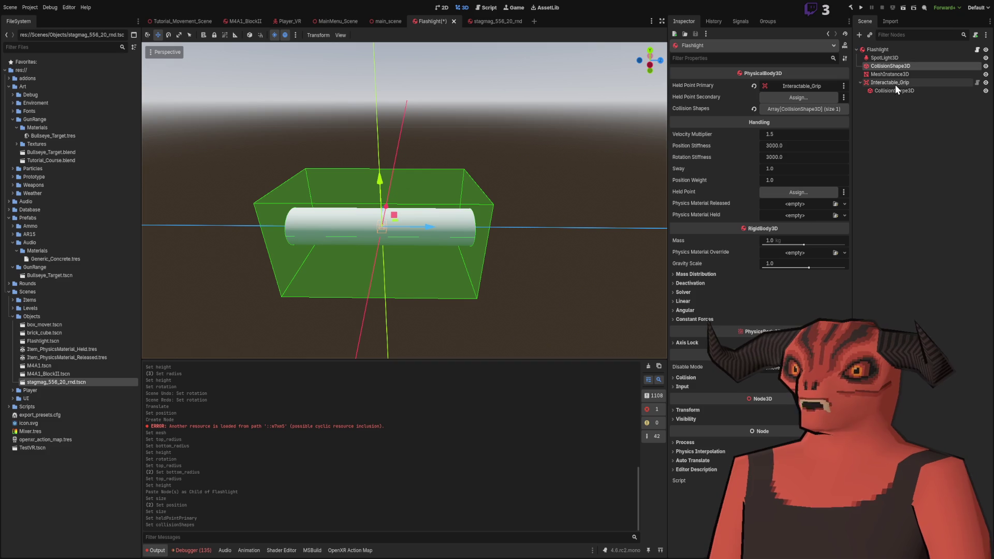
pyautogui.moveTo(795, 197); pyautogui.dragTo(796, 197)
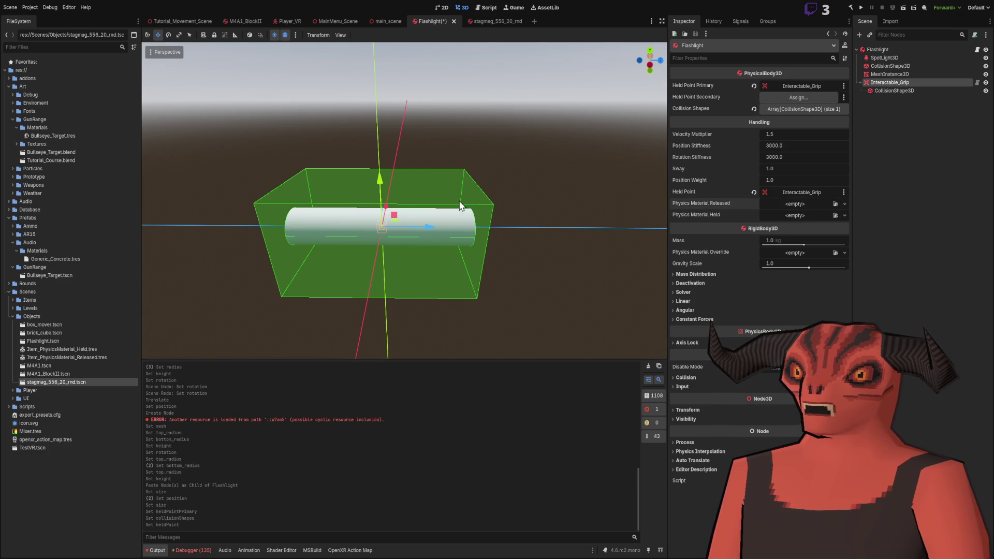
# - Assign Item_PhysicsMaterial_Held as the held physics material and save the Flashlight scene
pyautogui.click(456, 226)
pyautogui.click(889, 49)
pyautogui.moveTo(830, 210); pyautogui.dragTo(832, 215)
pyautogui.click(455, 226)
pyautogui.click(887, 48)
pyautogui.scroll(3, 404, 201)
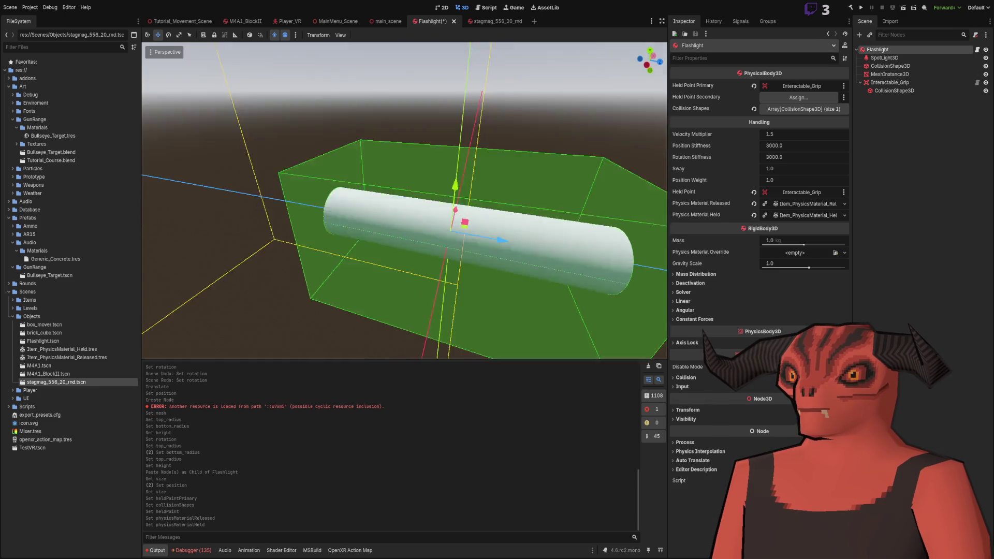
pyautogui.scroll(-5, 404, 201)
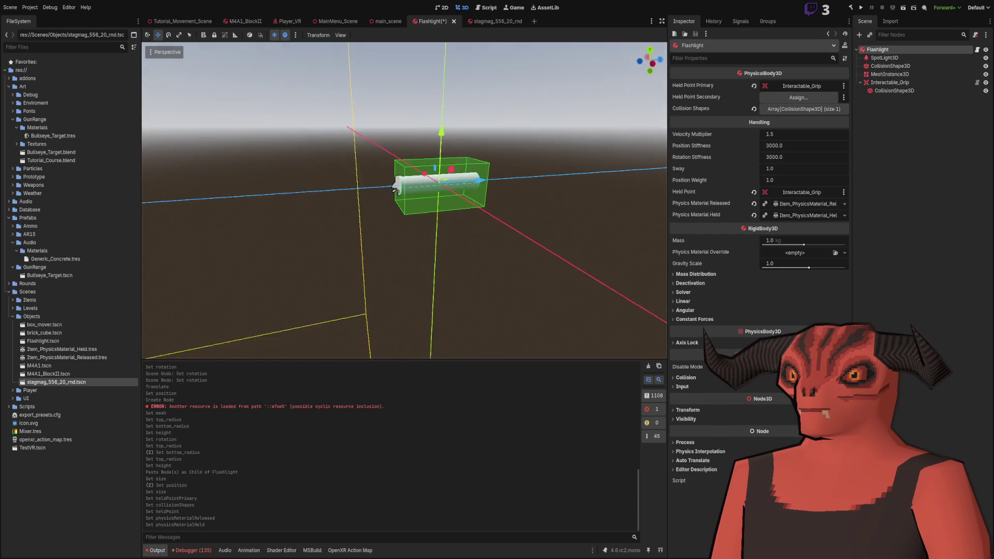
pyautogui.hotkey('ctrl', 's')
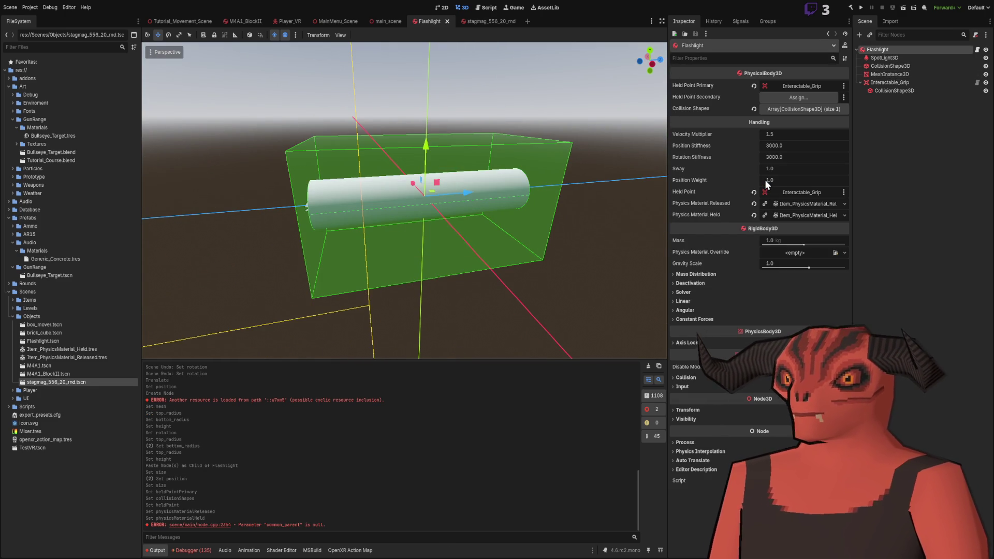
pyautogui.scroll(6, 429, 237)
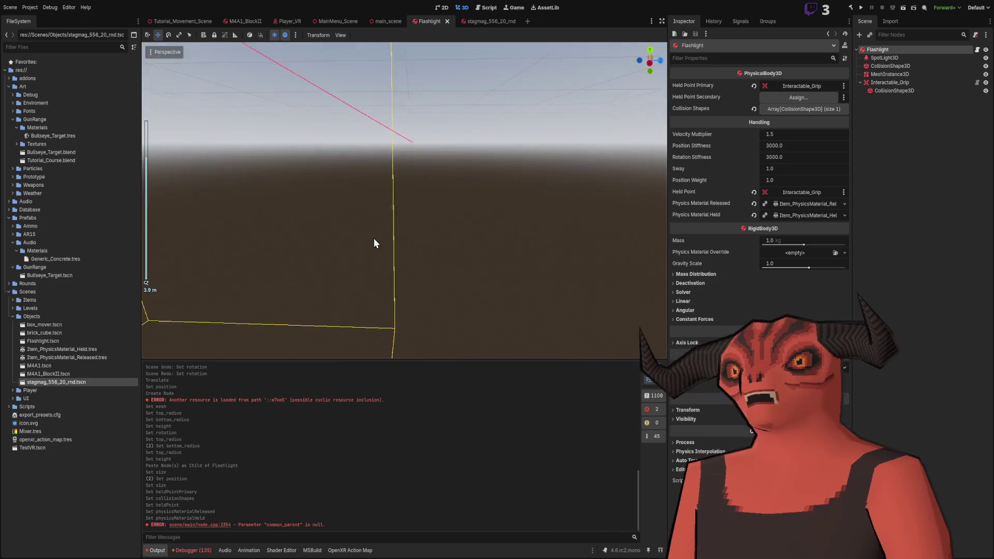
# - Close the MainMenu_Scene tab and drop a Flashlight.tscn instance into main_scene near the boxes
pyautogui.click(155, 21)
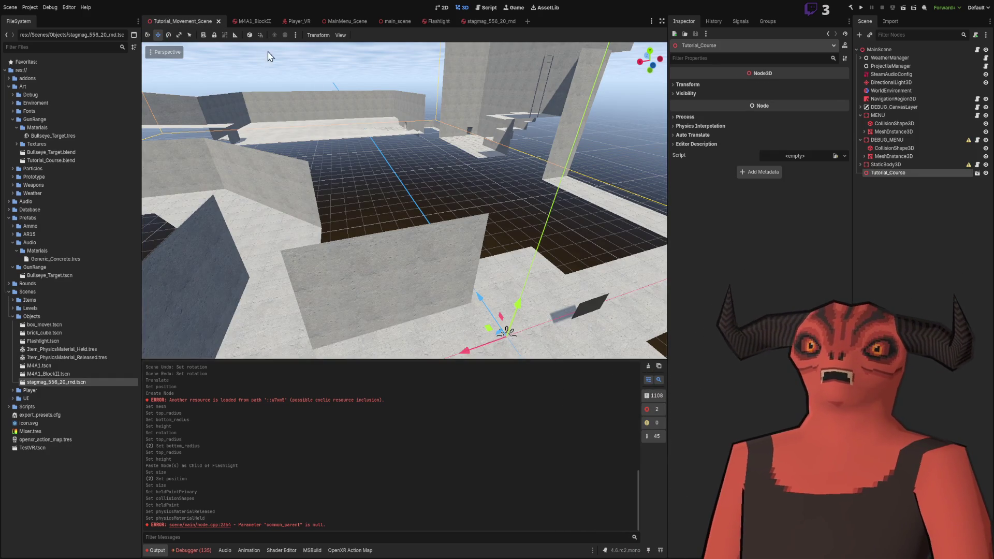
pyautogui.click(253, 21)
pyautogui.click(337, 21)
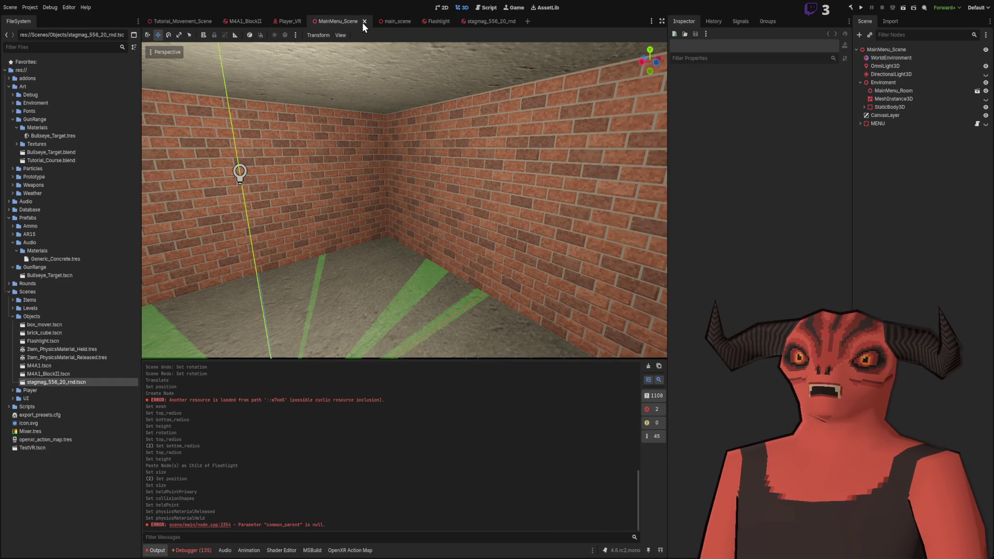
pyautogui.click(363, 22)
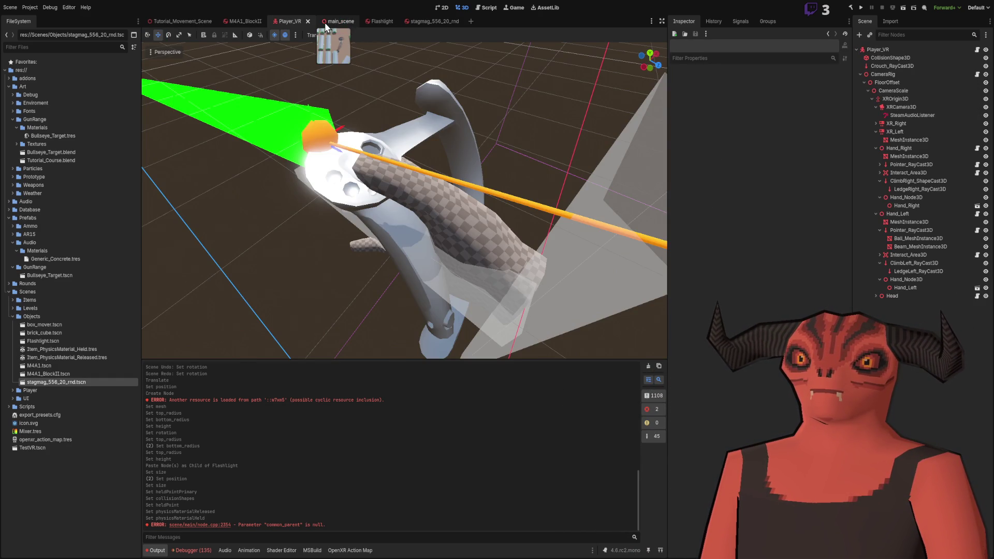
pyautogui.click(331, 21)
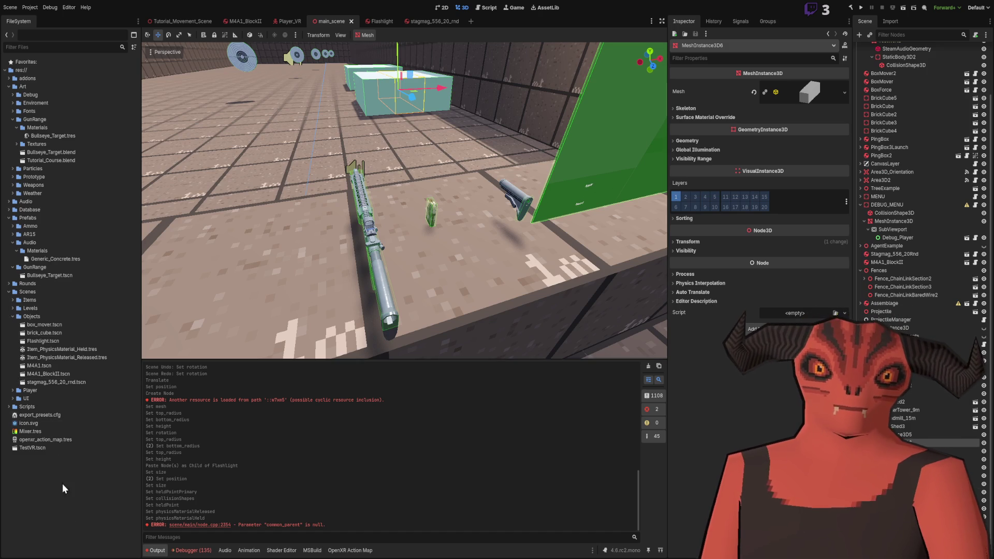
pyautogui.moveTo(44, 341); pyautogui.dragTo(185, 315)
pyautogui.moveTo(300, 271); pyautogui.dragTo(300, 276)
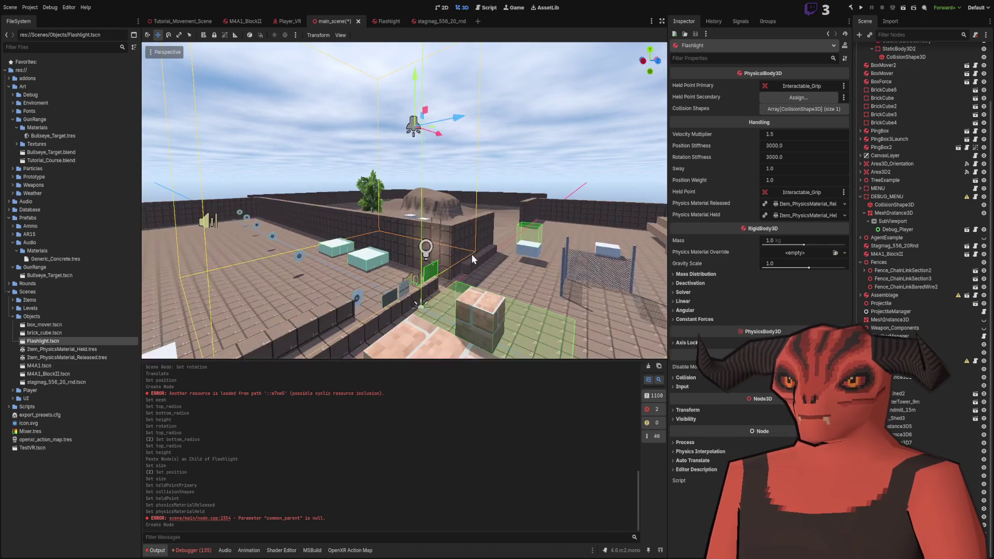
# - Move the flashlight down onto the ledge beside the rifle and save main_scene
pyautogui.moveTo(422, 83); pyautogui.dragTo(432, 256)
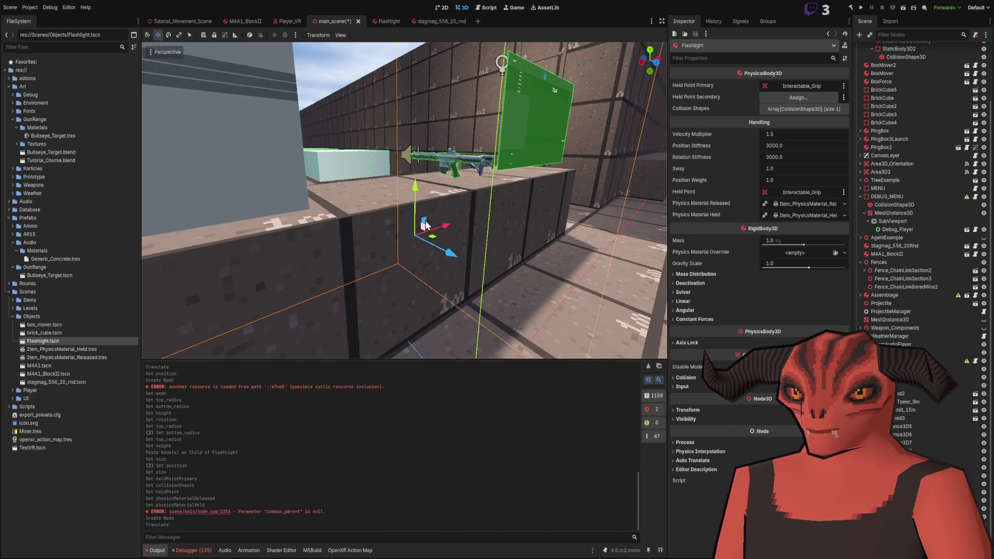
pyautogui.moveTo(438, 240); pyautogui.dragTo(422, 179)
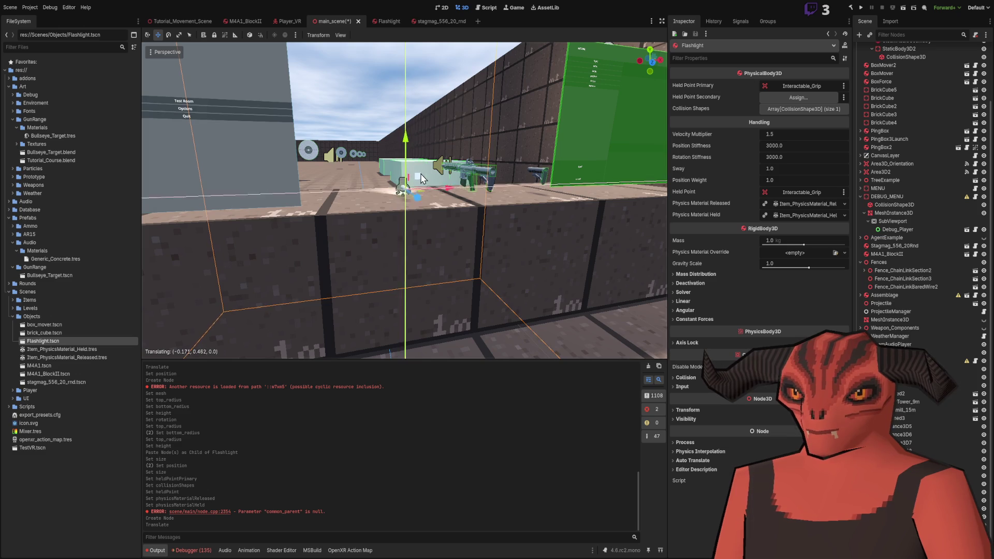
pyautogui.hotkey('ctrl', 's')
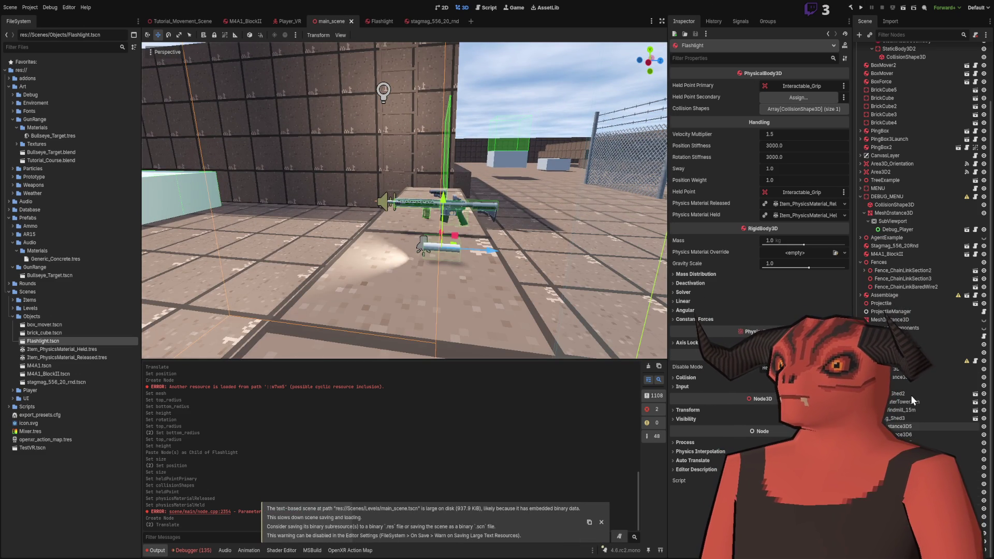
# - Match the rifle's collision settings: enable layer and mask 9, disable layer 1, and save
pyautogui.click(883, 254)
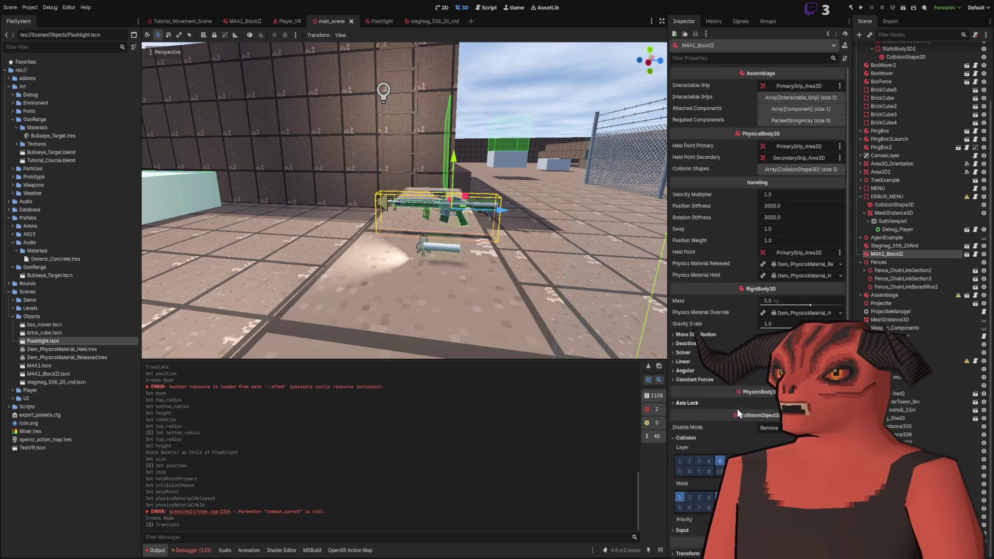
pyautogui.scroll(-4, 737, 413)
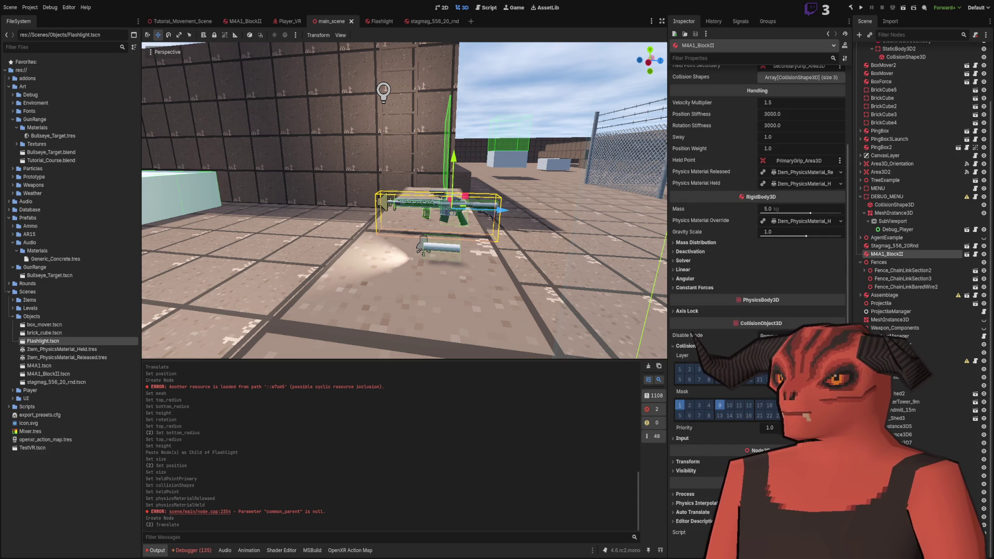
pyautogui.click(437, 247)
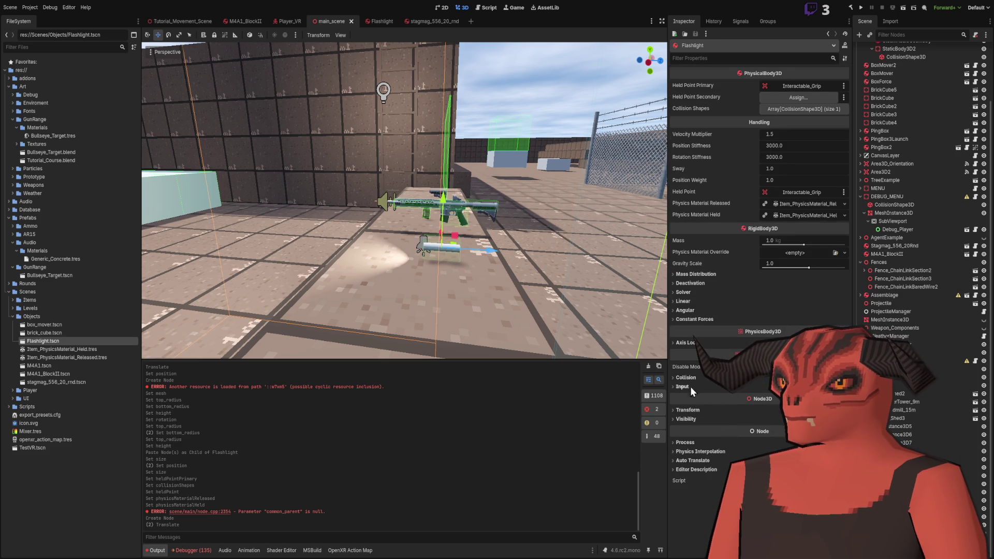
pyautogui.click(686, 377)
pyautogui.click(719, 437)
pyautogui.click(720, 401)
pyautogui.click(679, 401)
pyautogui.hotkey('ctrl', 's')
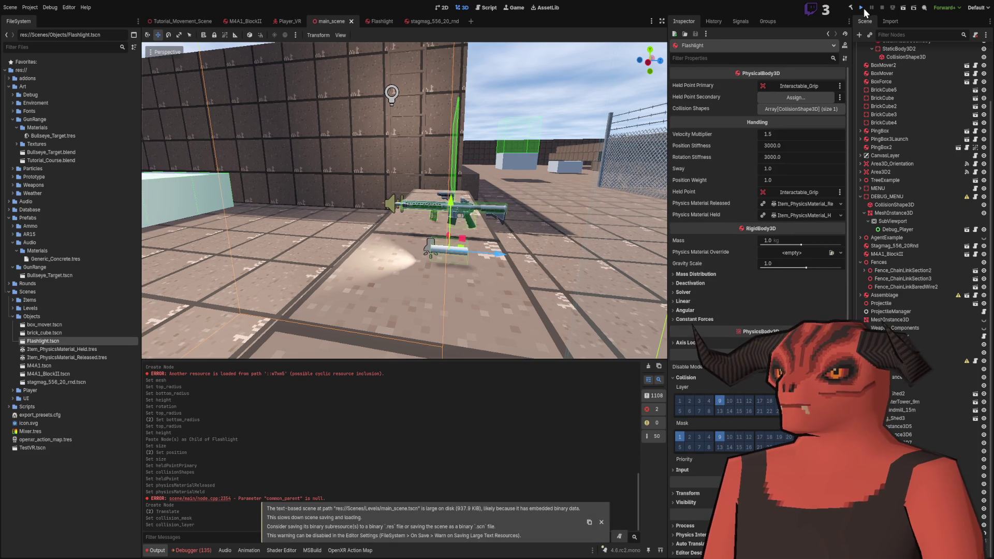
pyautogui.click(863, 8)
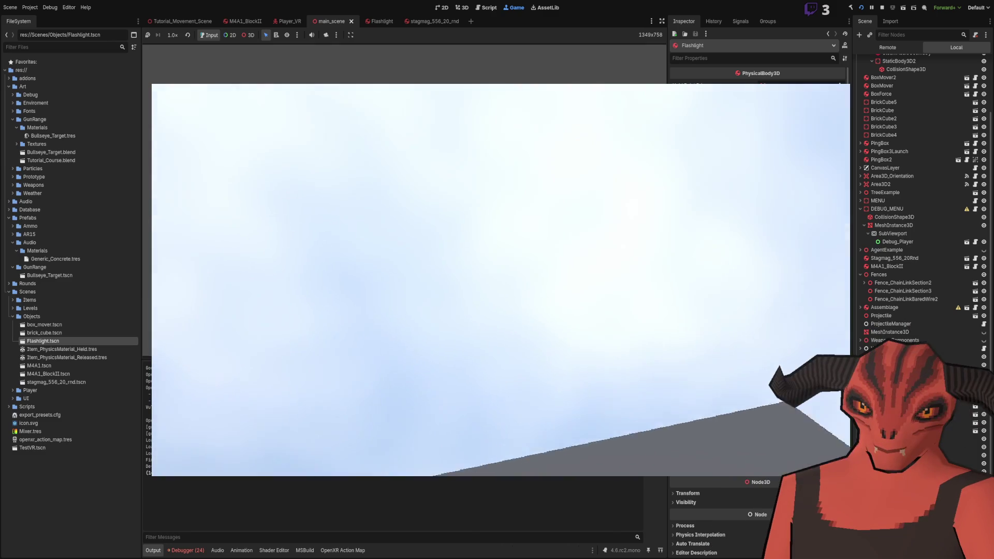
# - Stop the playtest and review the logged errors against the PhysicalBody3D script in Visual Studio
pyautogui.click(881, 8)
pyautogui.click(187, 550)
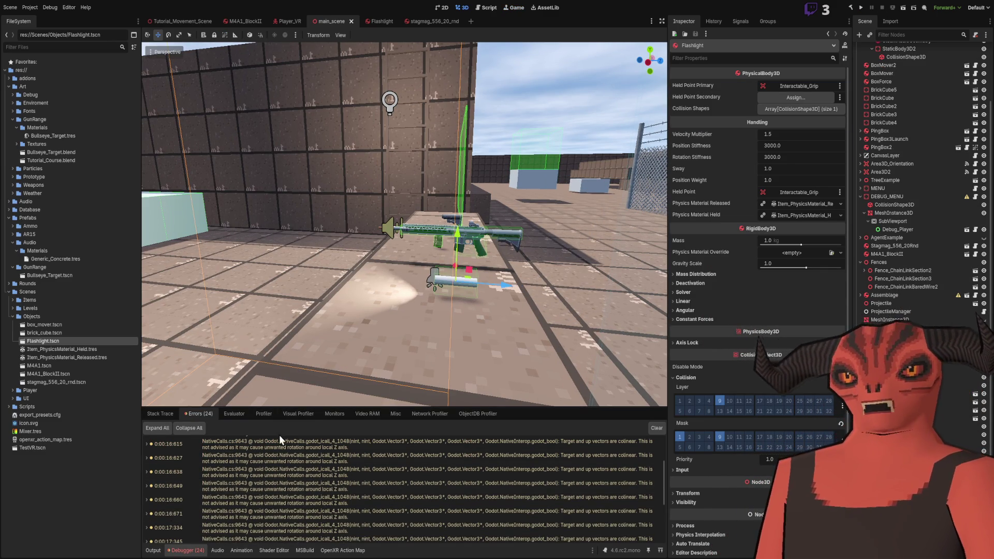
pyautogui.click(278, 458)
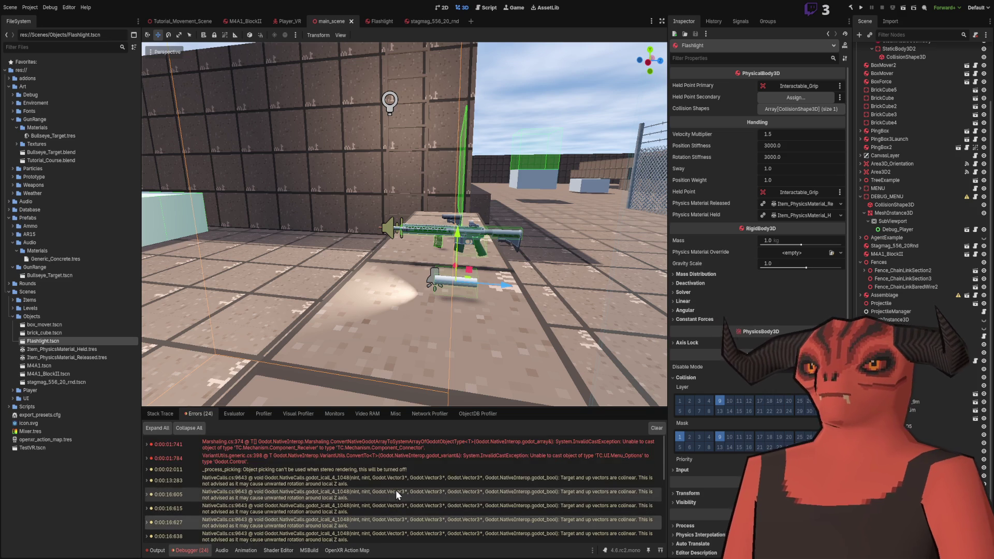
pyautogui.hotkey('alt', 'Tab')
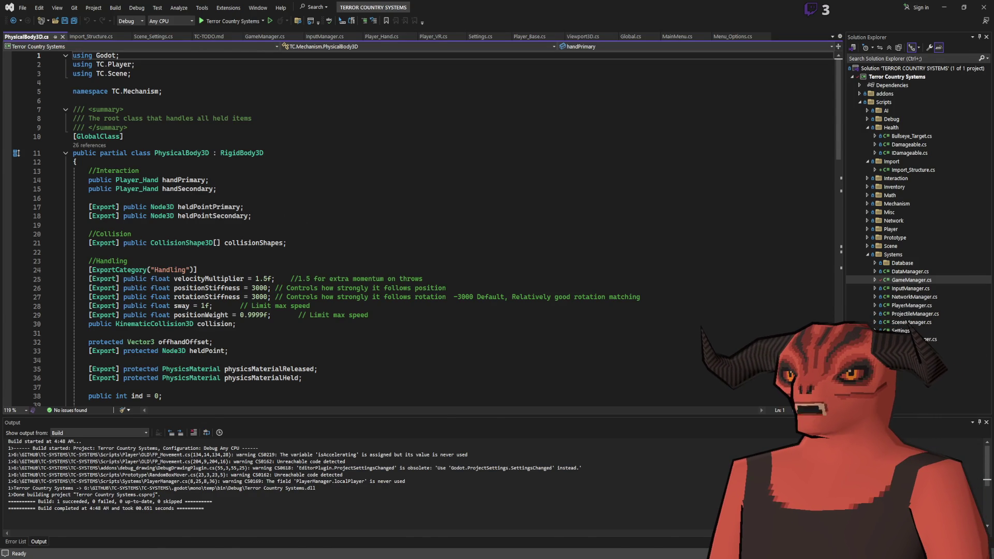
pyautogui.hotkey('alt', 'Tab')
pyautogui.click(421, 20)
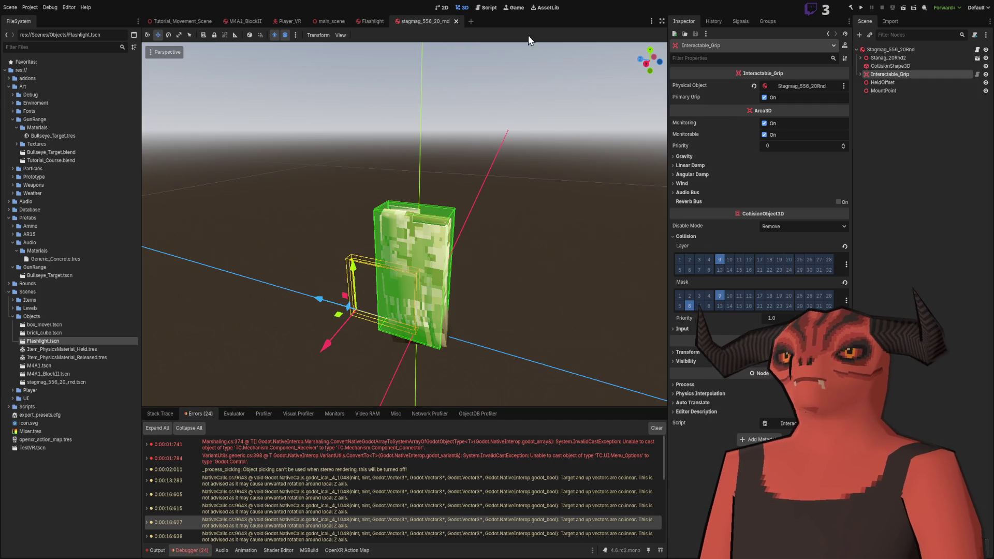
# - Inspect the Stagmag_556_20Rnd root node's Collision Shapes list in the magazine scene
pyautogui.click(893, 50)
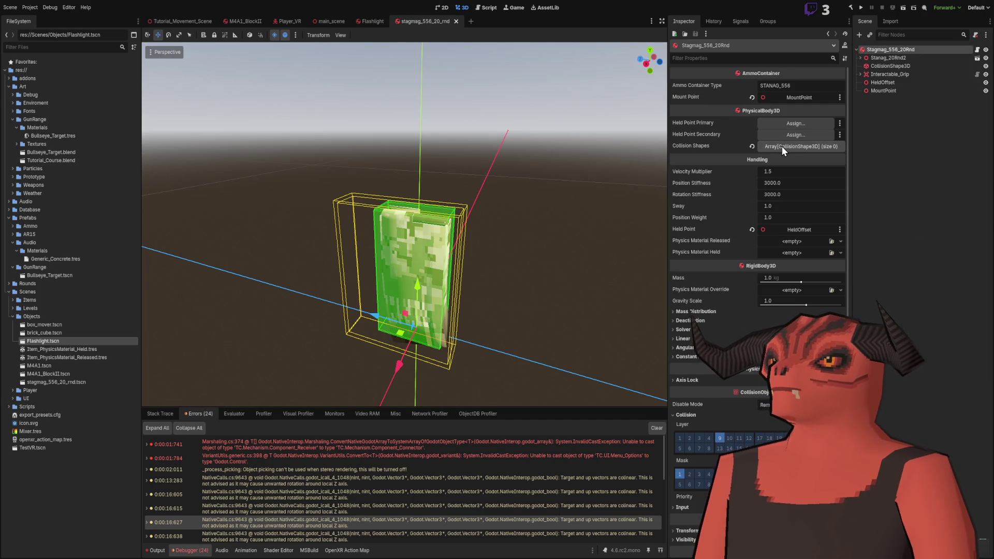
pyautogui.click(810, 147)
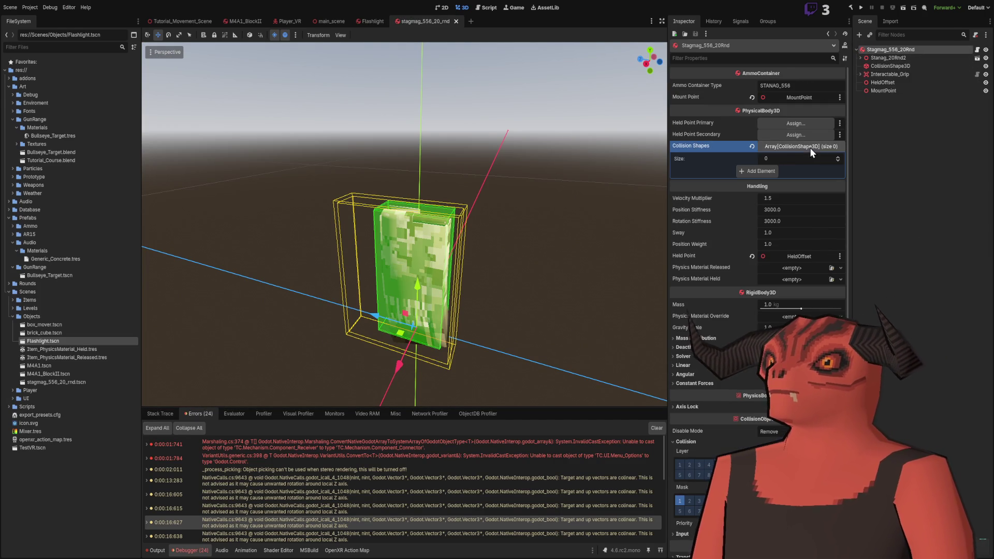
pyautogui.click(797, 146)
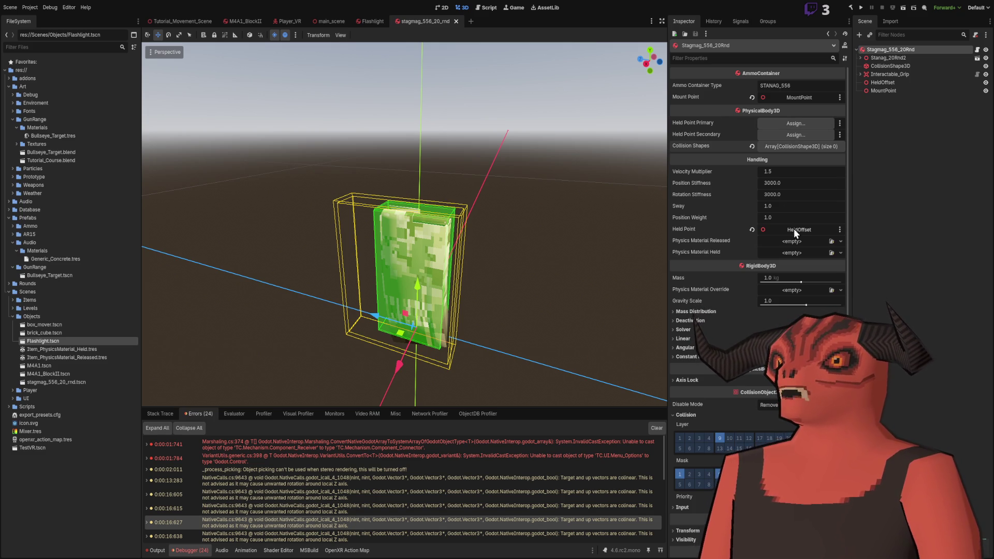
pyautogui.click(493, 97)
# - Add a Node3D child named HeldOffset under the Flashlight root node
pyautogui.click(364, 23)
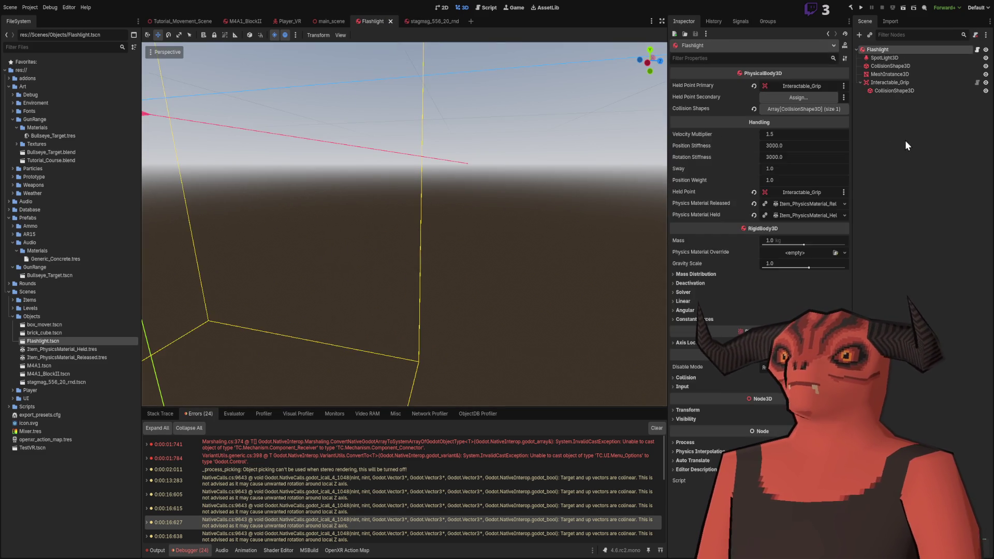
pyautogui.click(883, 57)
pyautogui.click(886, 48)
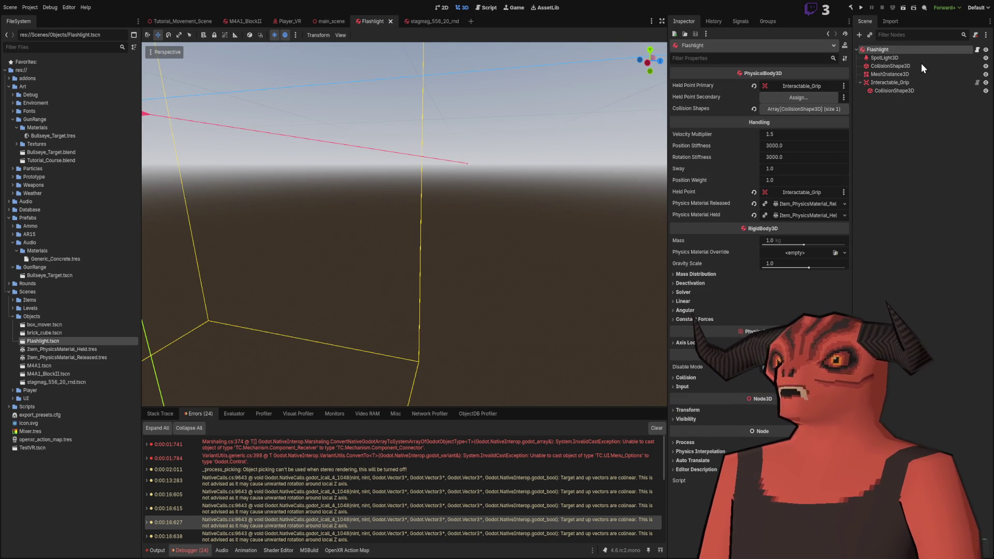
pyautogui.hotkey('ctrl', 'a')
pyautogui.press('Return')
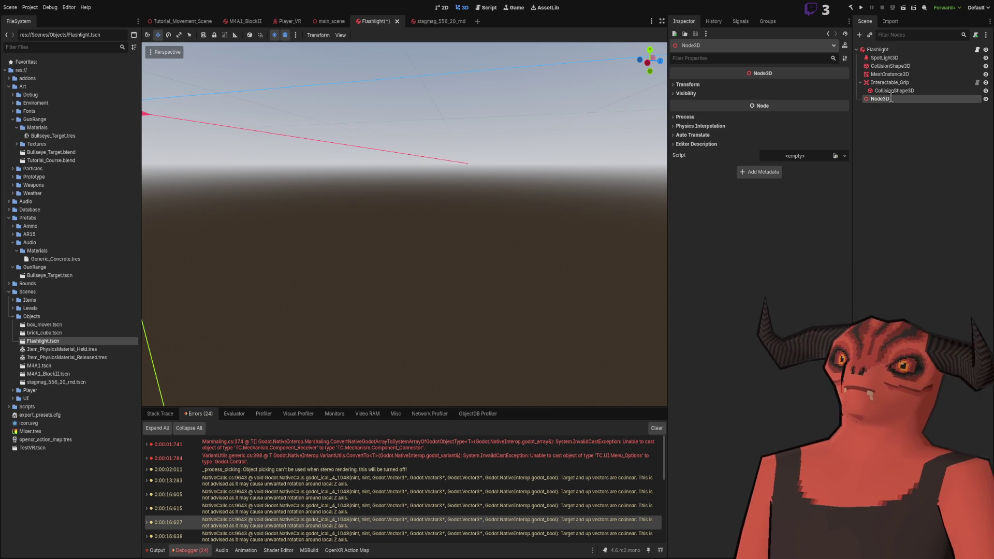
pyautogui.write('HeldOffset')
pyautogui.press('Return')
# - Make HeldOffset the Flashlight's primary held point, saving and comparing against the magazine scene
pyautogui.click(875, 50)
pyautogui.moveTo(880, 99)
pyautogui.mouseDown()
pyautogui.moveTo(775, 149)
pyautogui.moveTo(793, 193)
pyautogui.mouseUp()
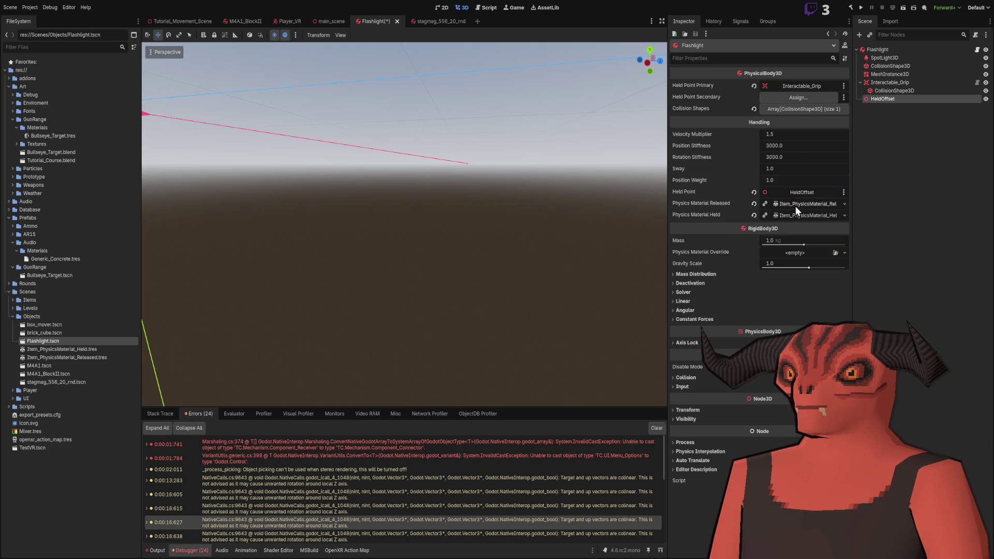
pyautogui.hotkey('ctrl', 's')
pyautogui.click(445, 20)
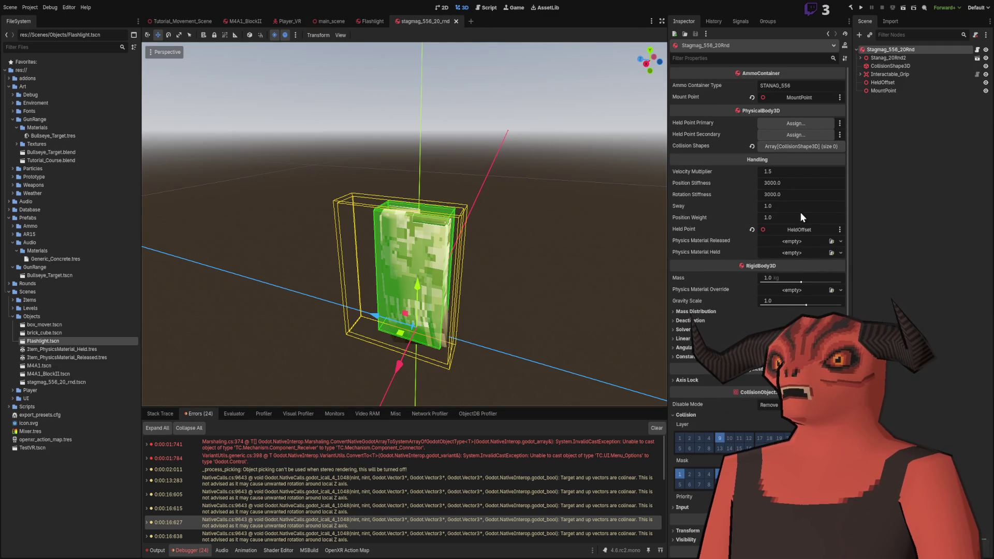
pyautogui.click(361, 18)
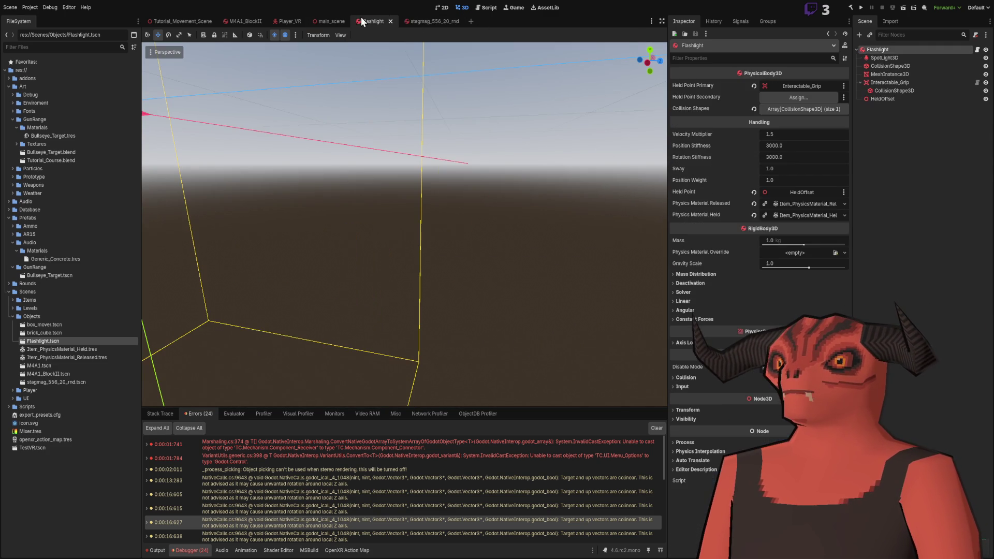
pyautogui.click(415, 17)
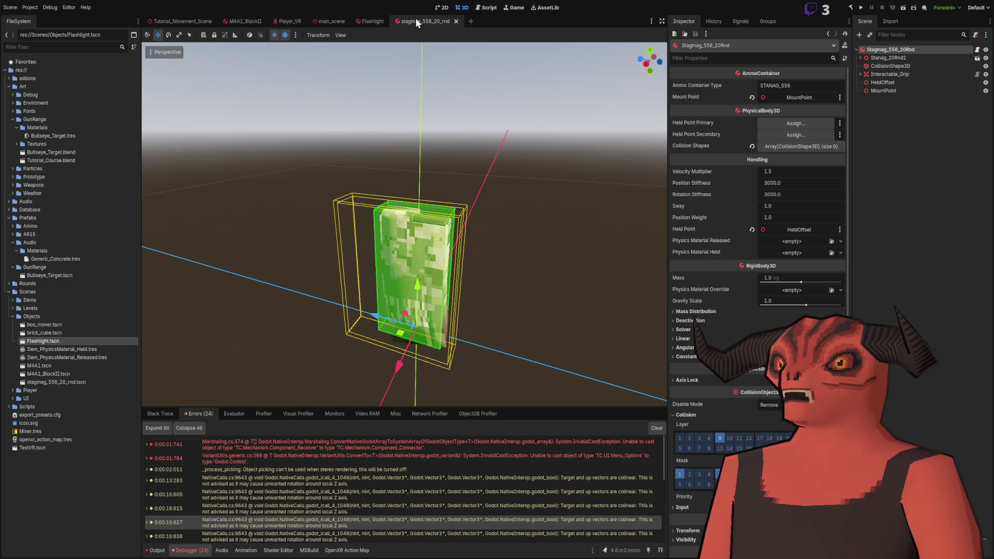
pyautogui.hotkey('ctrl', 'shift', 'Tab')
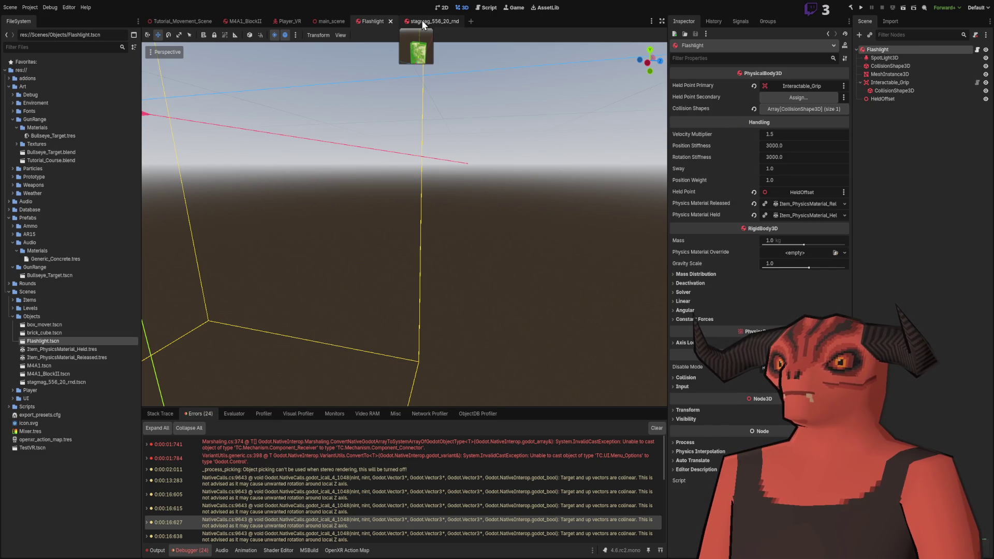
pyautogui.click(422, 22)
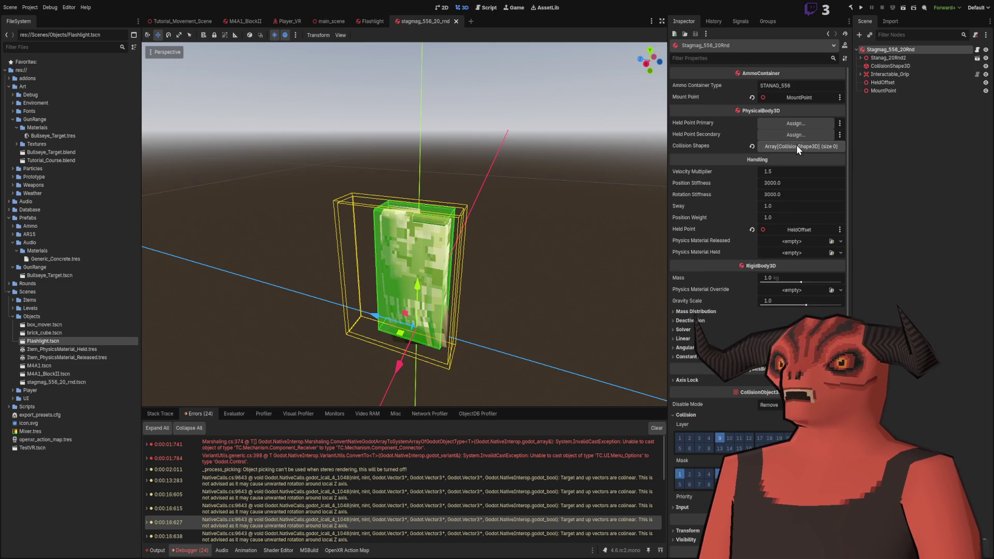
pyautogui.click(359, 22)
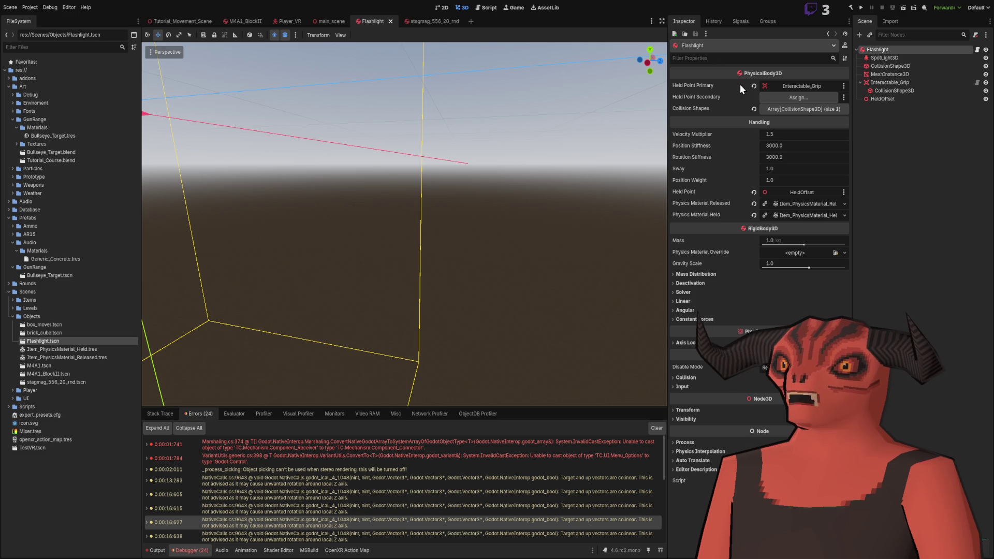
pyautogui.moveTo(881, 98); pyautogui.dragTo(800, 85)
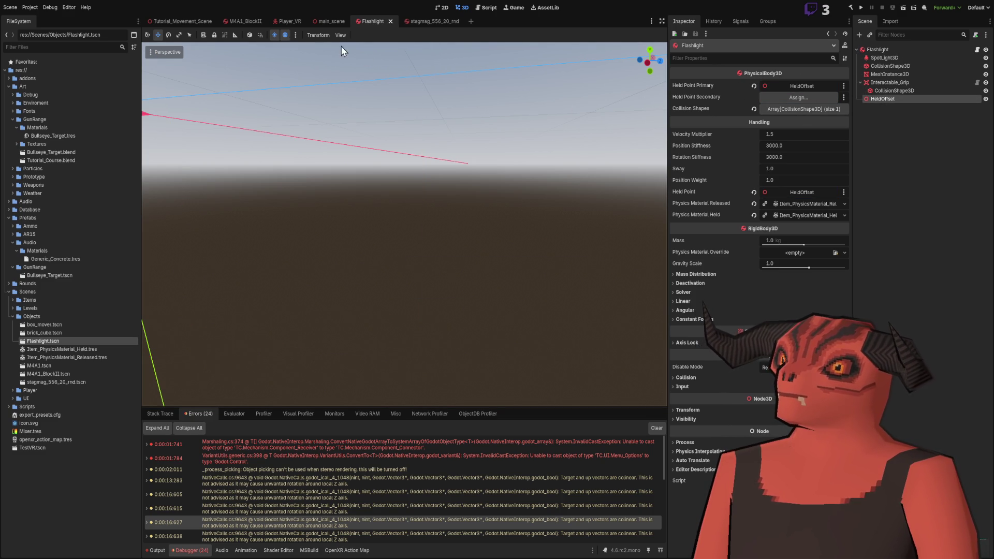
pyautogui.click(176, 23)
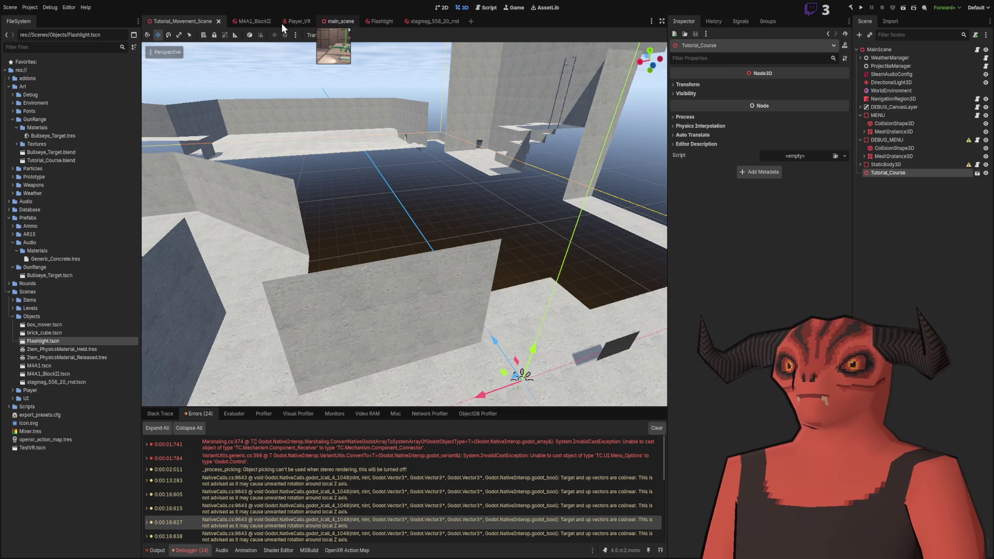
# - Move main_scene to the first tab position, then run and stop a VR playtest
pyautogui.click(340, 22)
pyautogui.moveTo(340, 23); pyautogui.dragTo(147, 22)
pyautogui.click(860, 8)
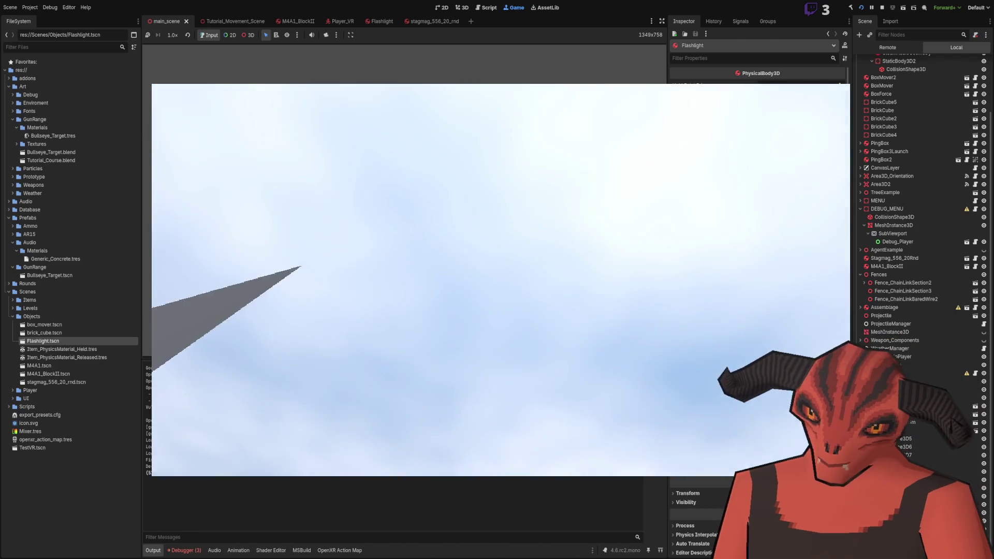
pyautogui.press('F8')
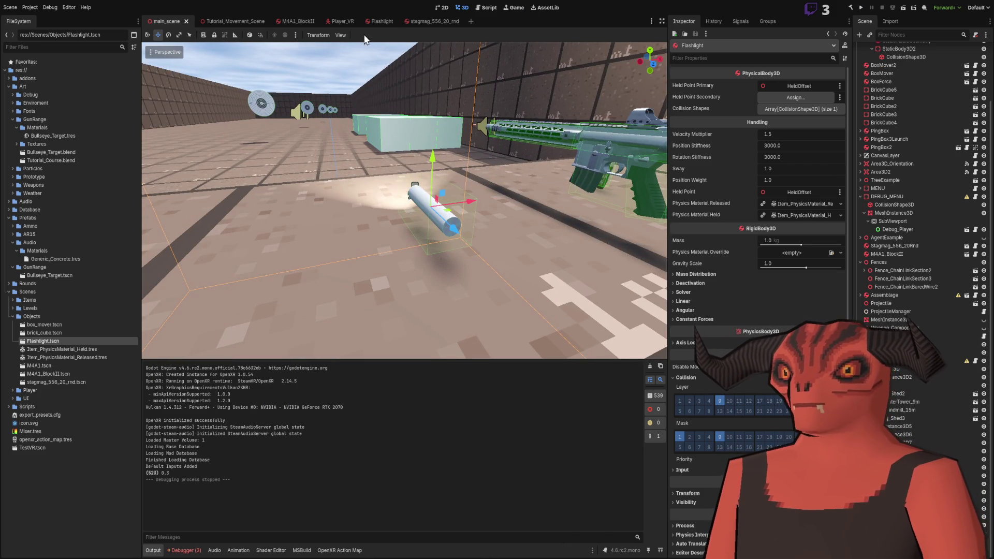
pyautogui.click(420, 21)
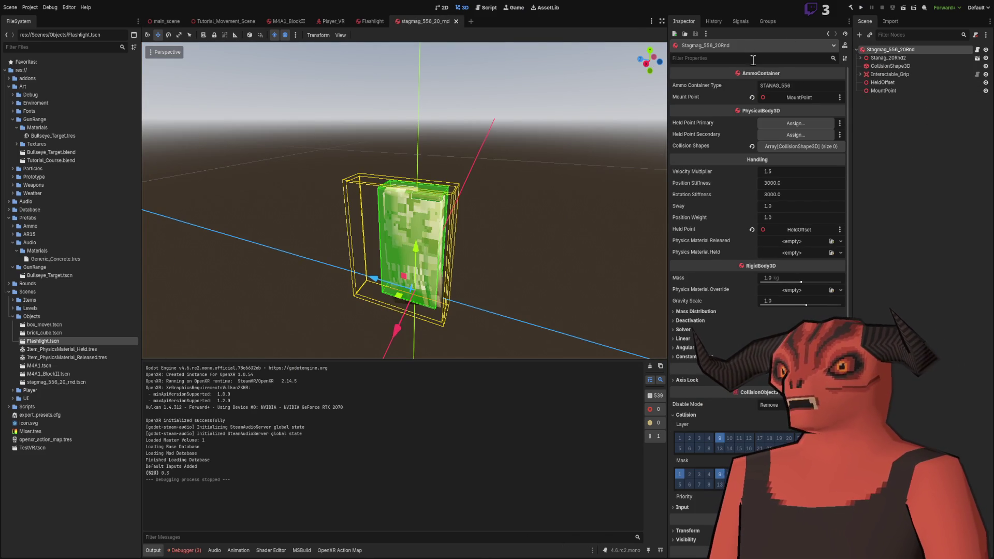
# - Inspect the magazine's collision shape and Interactable_Grip settings for reference
pyautogui.scroll(-3, 757, 102)
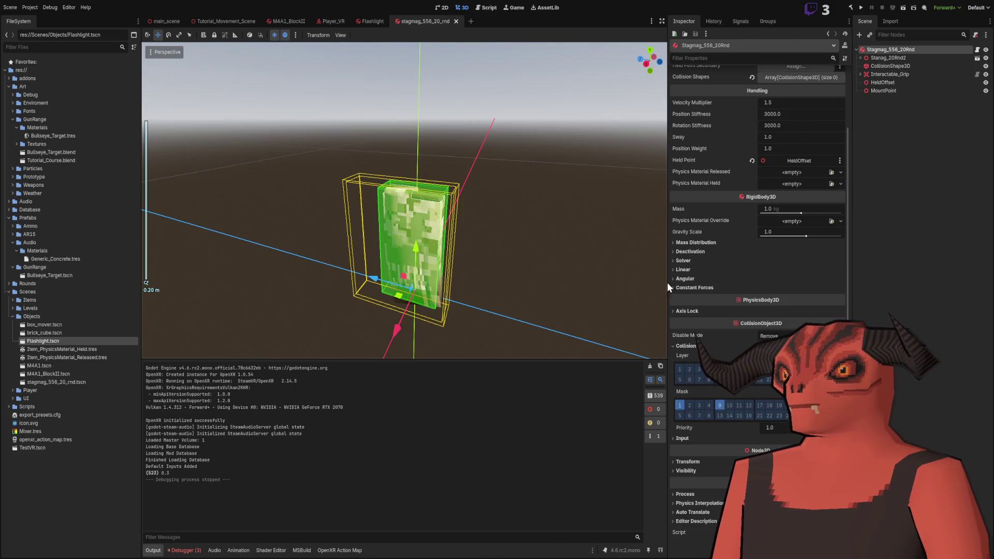
pyautogui.doubleClick(882, 65)
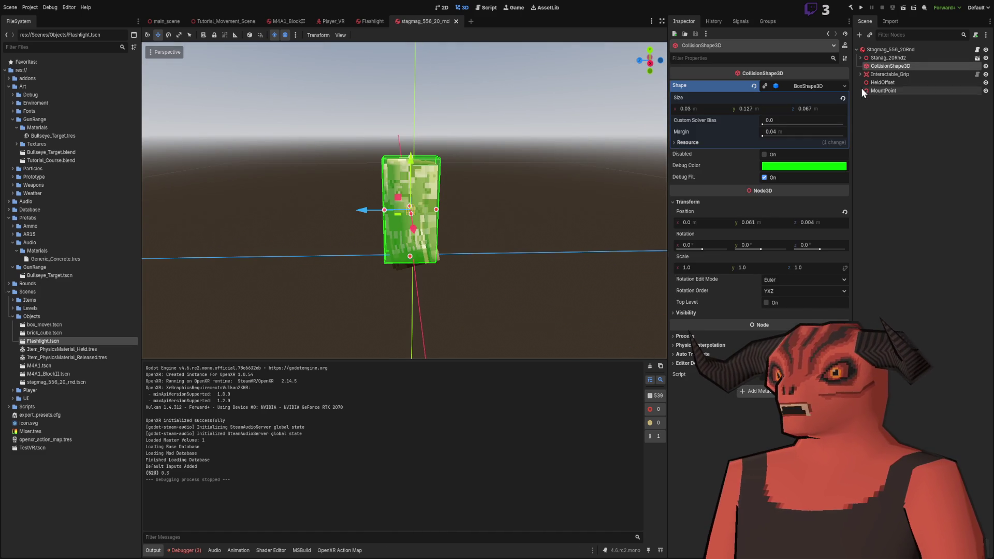
pyautogui.click(880, 74)
pyautogui.click(861, 74)
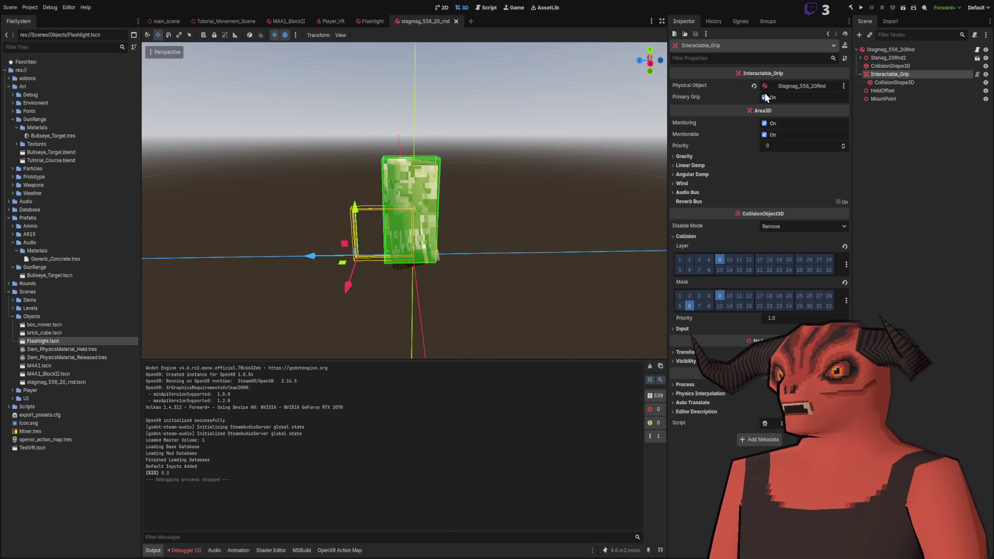
# - Assign the Flashlight root as the Physical Object of the Flashlight's Interactable_Grip
pyautogui.click(369, 21)
pyautogui.click(884, 83)
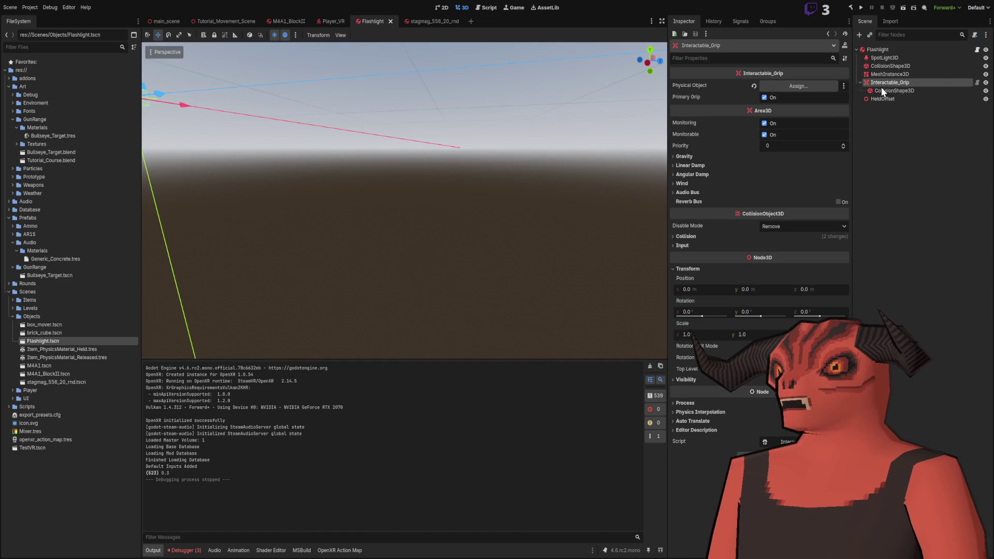
pyautogui.moveTo(880, 50); pyautogui.dragTo(793, 87)
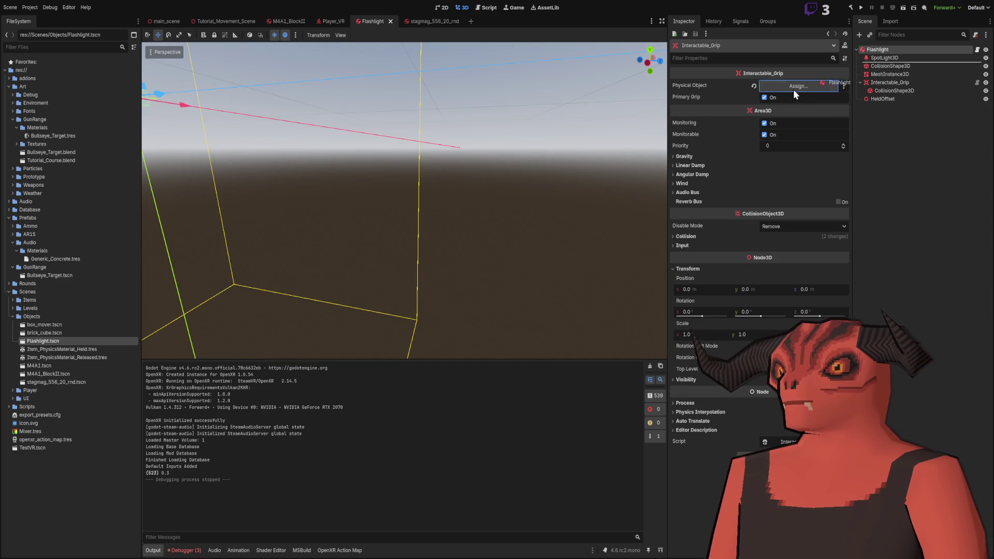
pyautogui.click(863, 8)
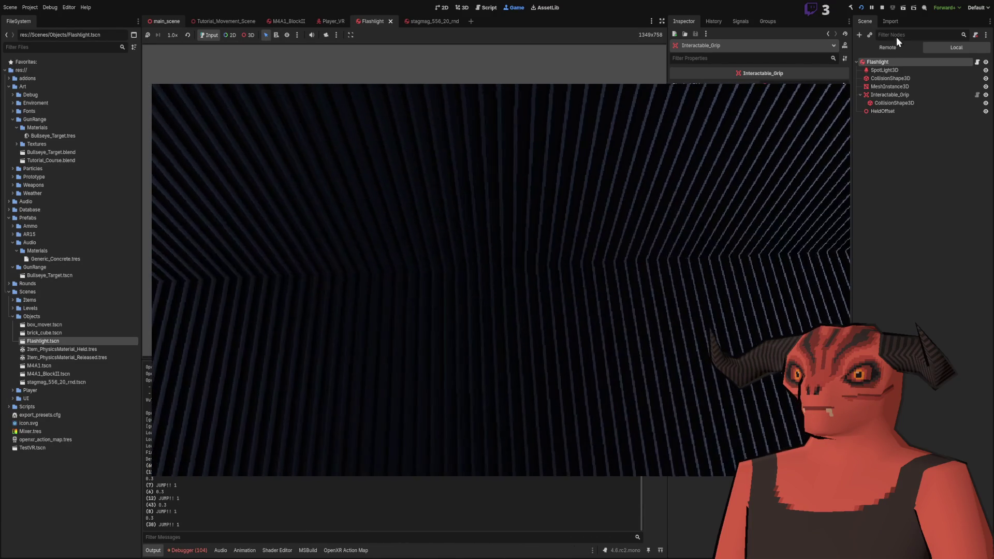
# - Show the Remote scene tree, expand MainScene, and inspect the live WorldEnvironment node
pyautogui.click(894, 47)
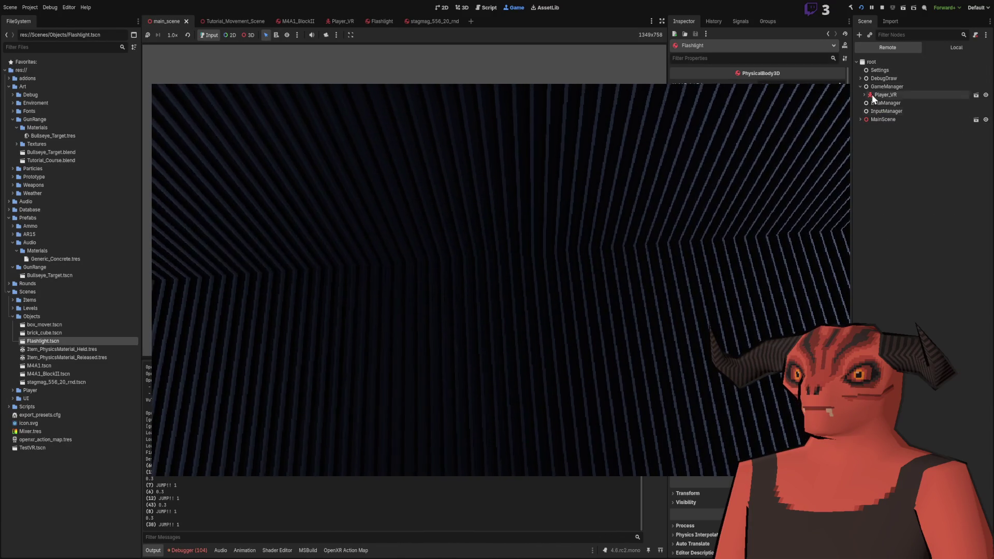
pyautogui.click(859, 119)
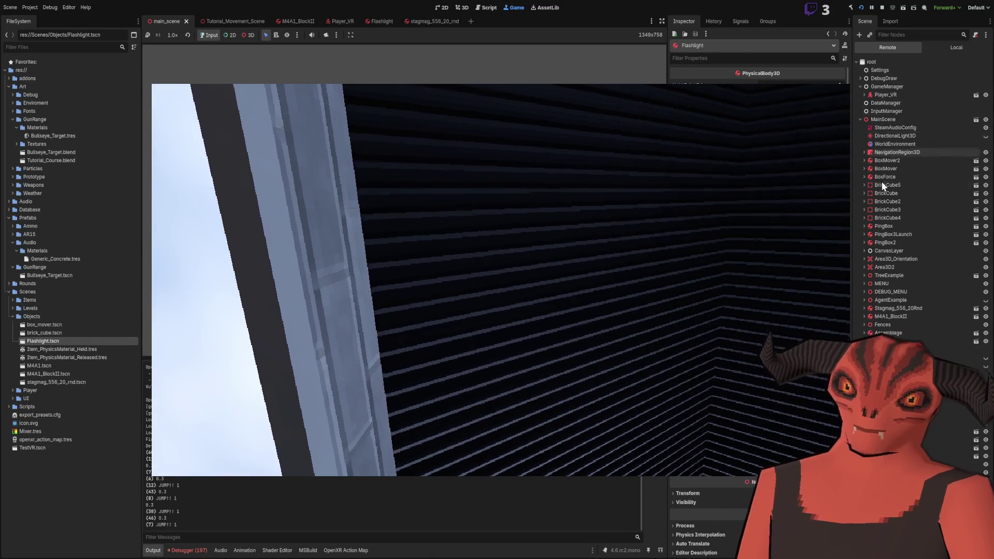
pyautogui.click(891, 144)
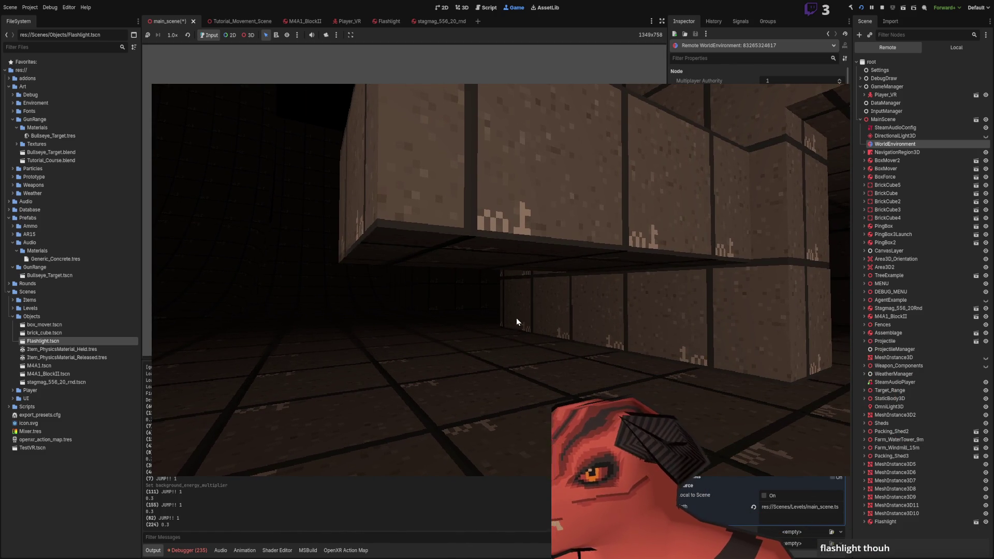
# - Stop the VR playtest with F8 to return to editing main_scene
pyautogui.press('F8')
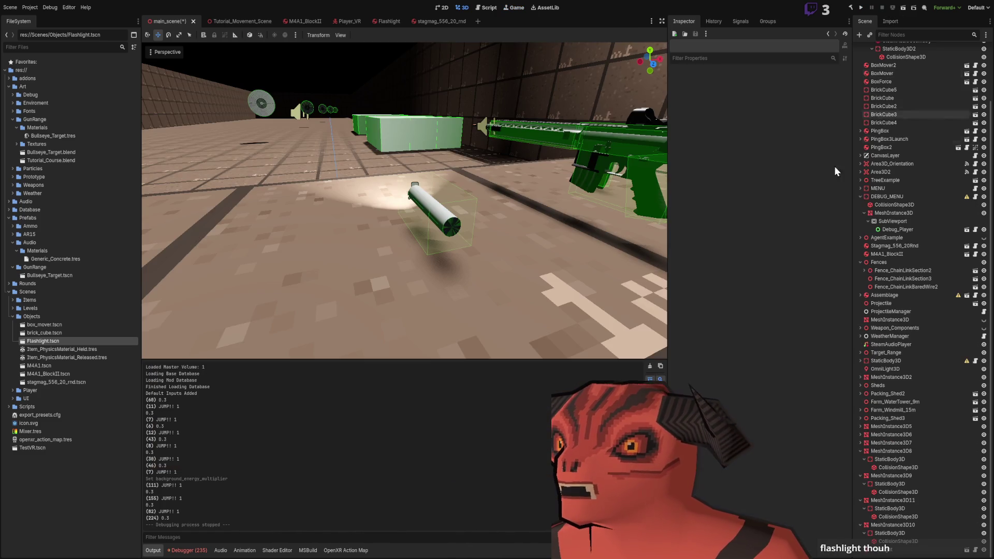
pyautogui.moveTo(523, 185); pyautogui.dragTo(501, 188)
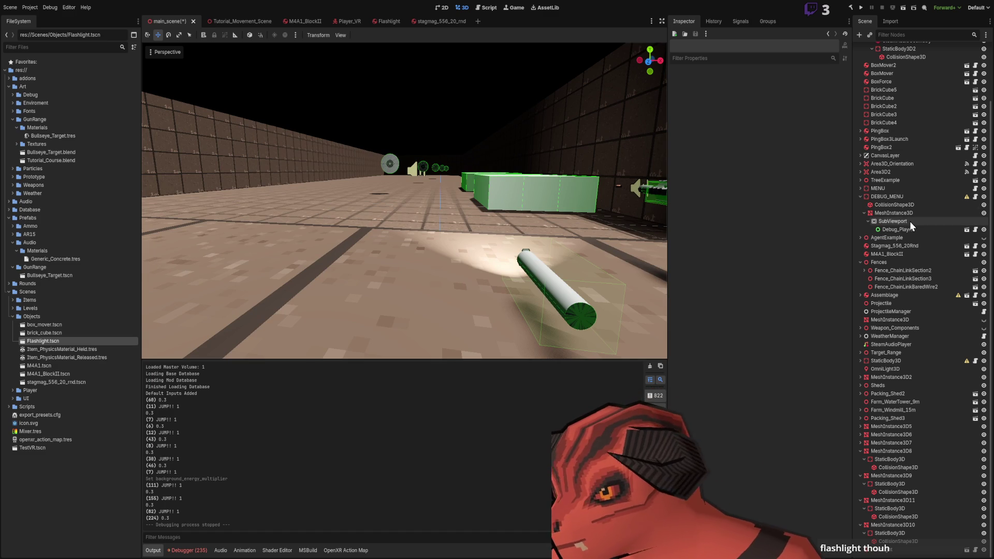